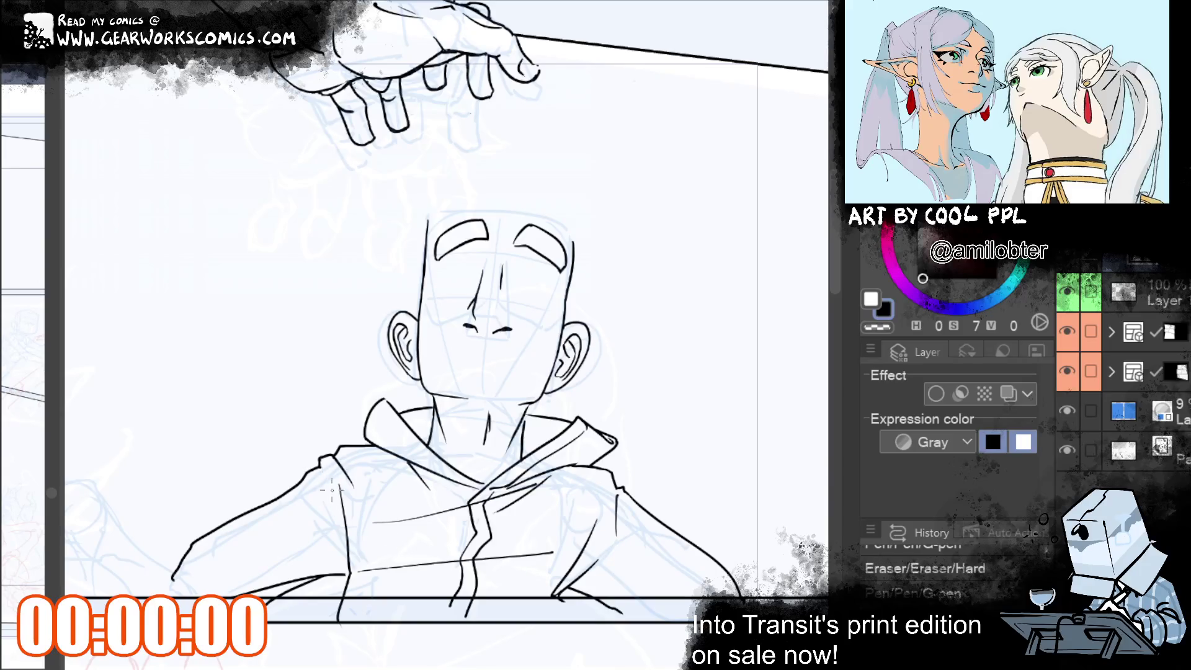
Ink a short line and two fold lines across the hooded figure's hoodie
left_click_drag(325, 475, 338, 482)
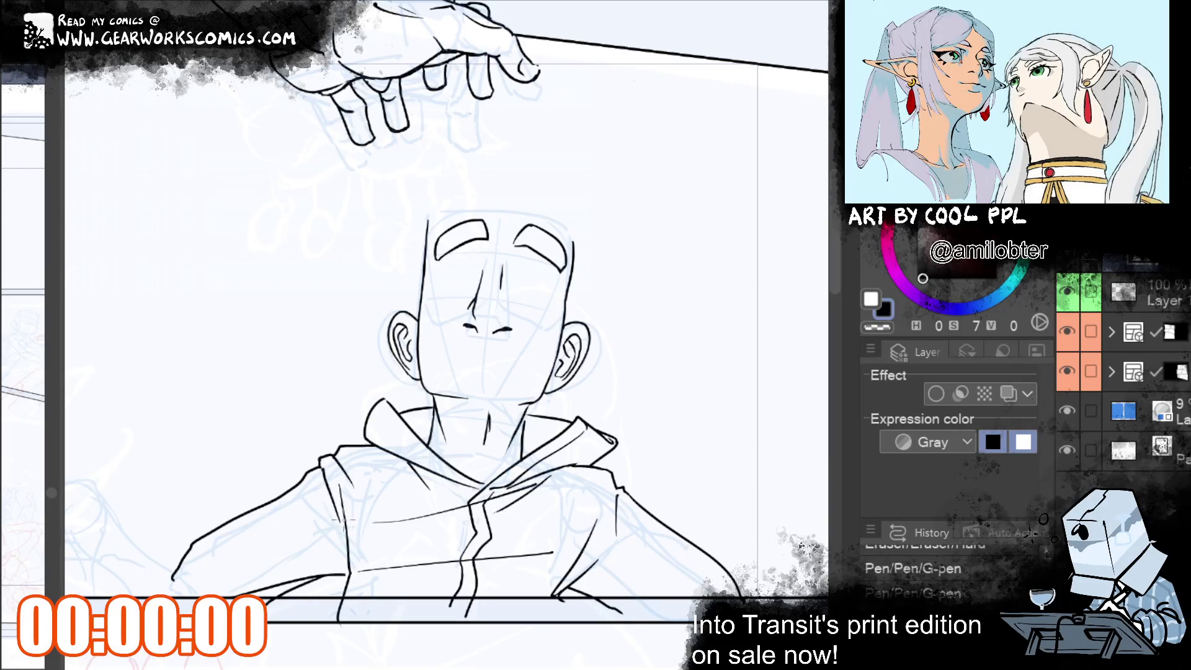
left_click_drag(320, 467, 341, 522)
mouse_move(279, 536)
left_mouse_down()
mouse_move(346, 573)
mouse_move(354, 597)
left_mouse_up()
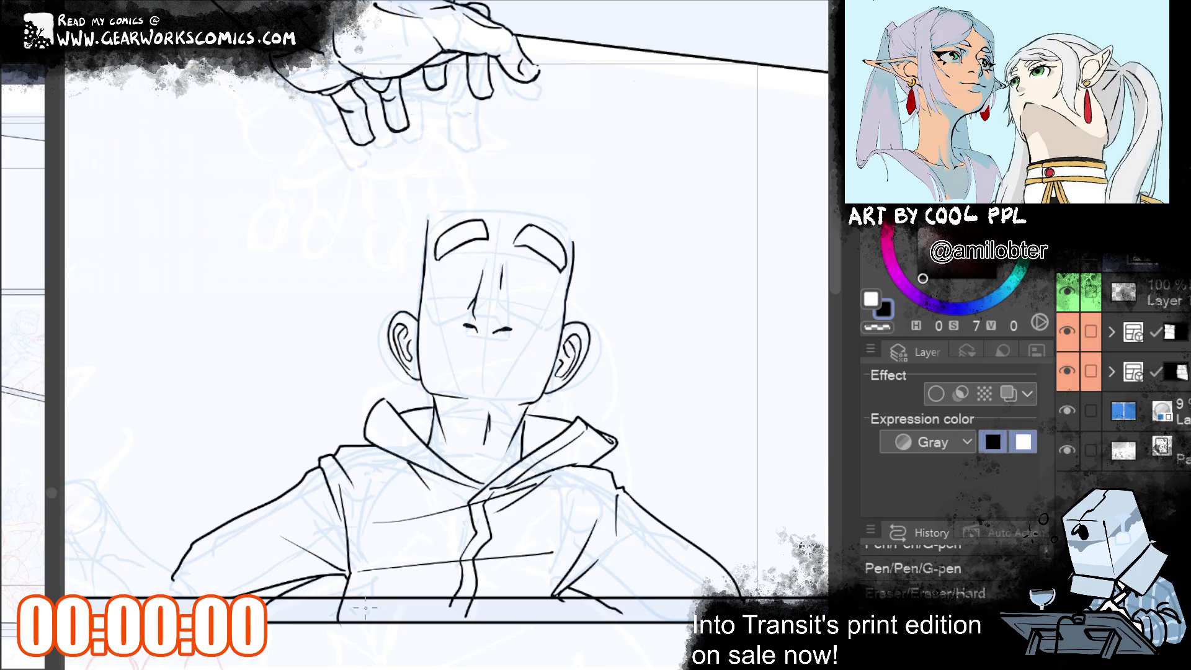
Erase the hood collar's diagonal line and redraw it down to the zipper
key("ctrl+y")
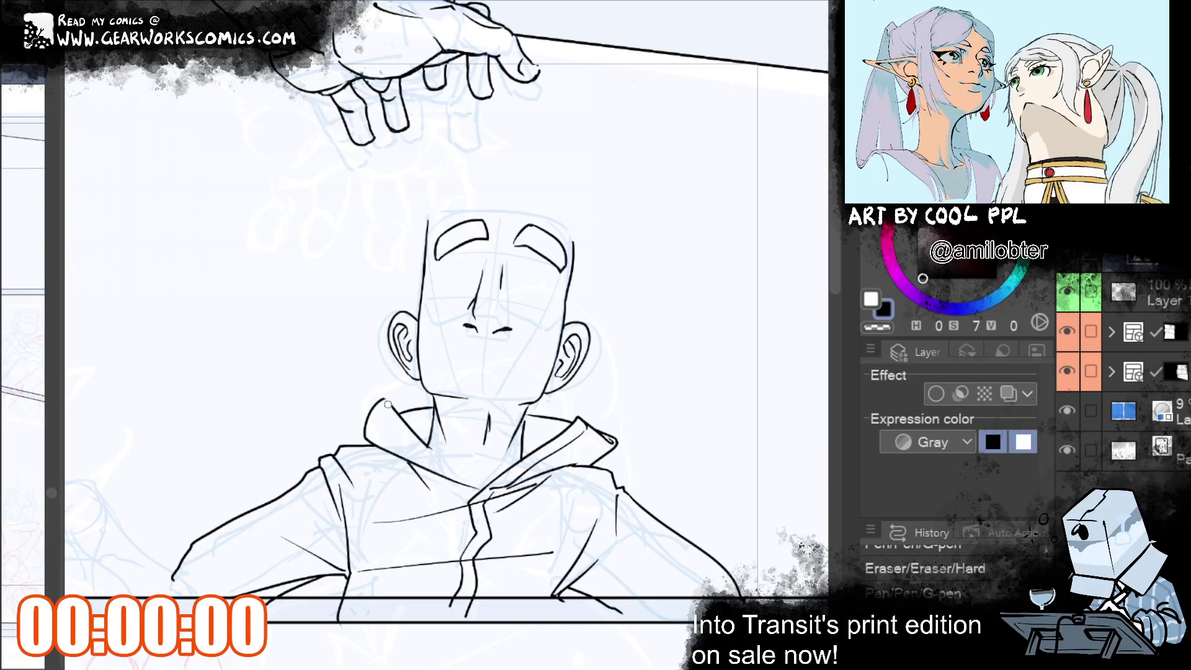
left_click_drag(386, 403, 428, 444)
left_click_drag(490, 502, 506, 508)
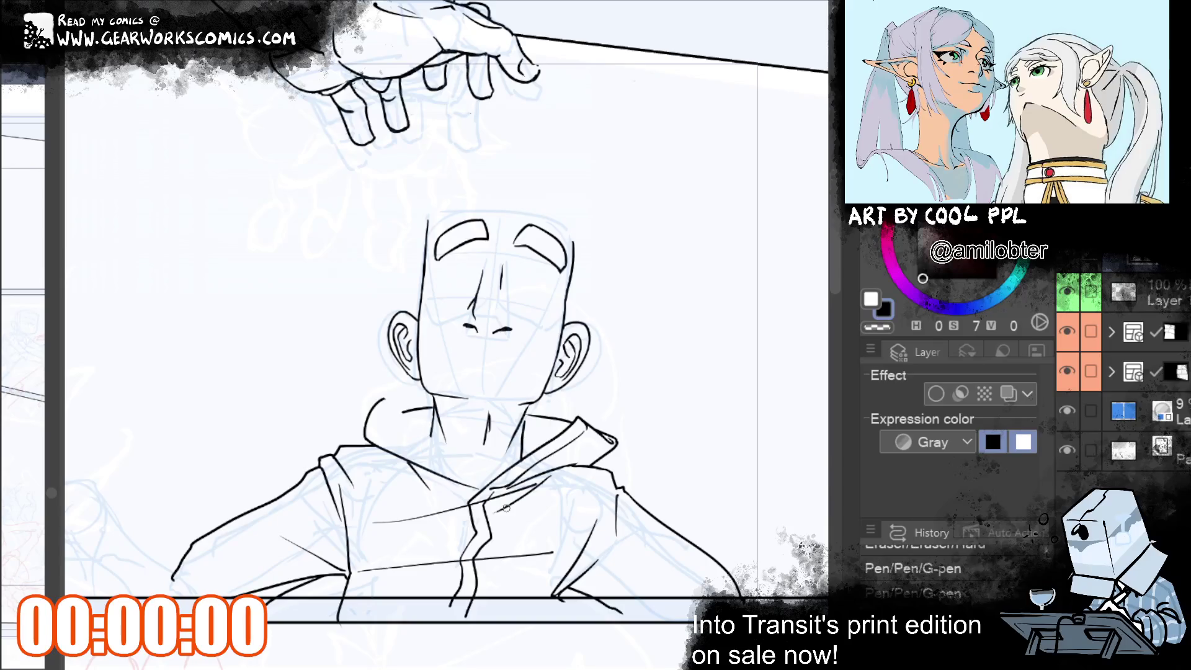
left_click_drag(392, 400, 435, 439)
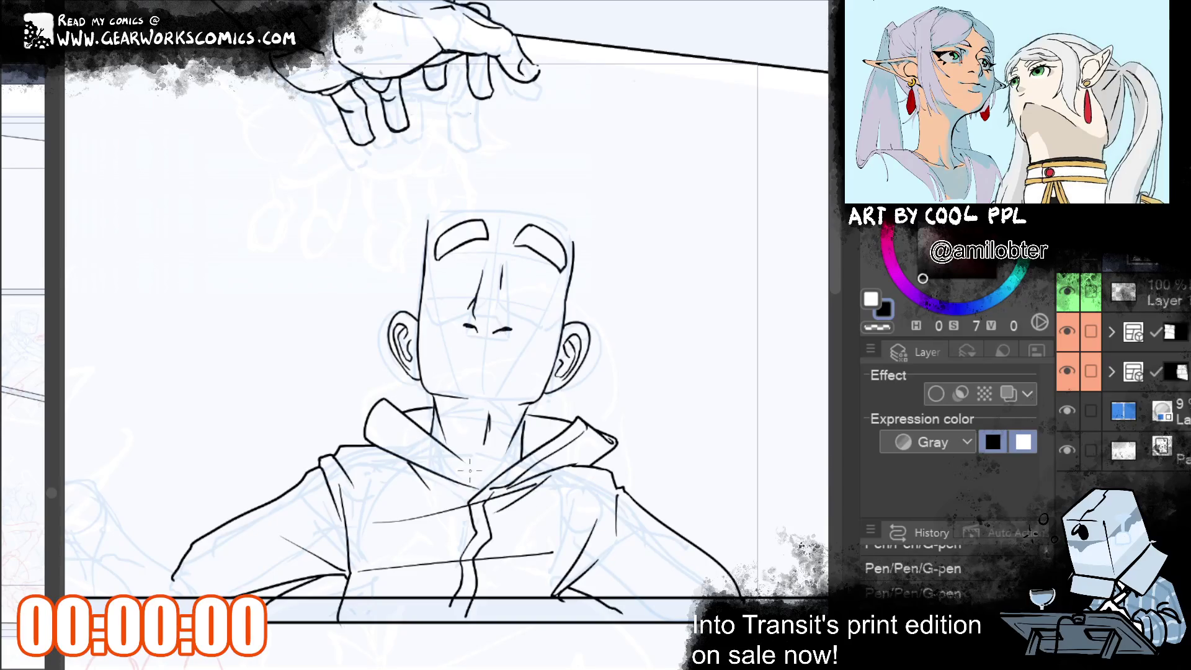
left_click_drag(389, 401, 488, 486)
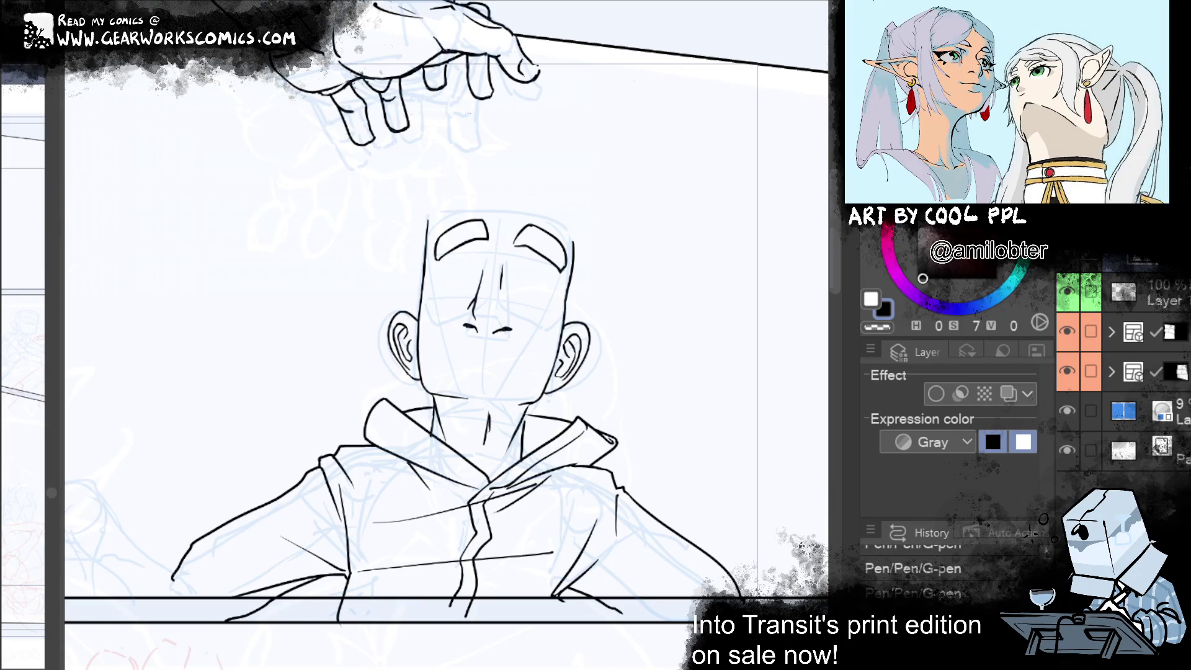
left_click_drag(537, 599, 587, 534)
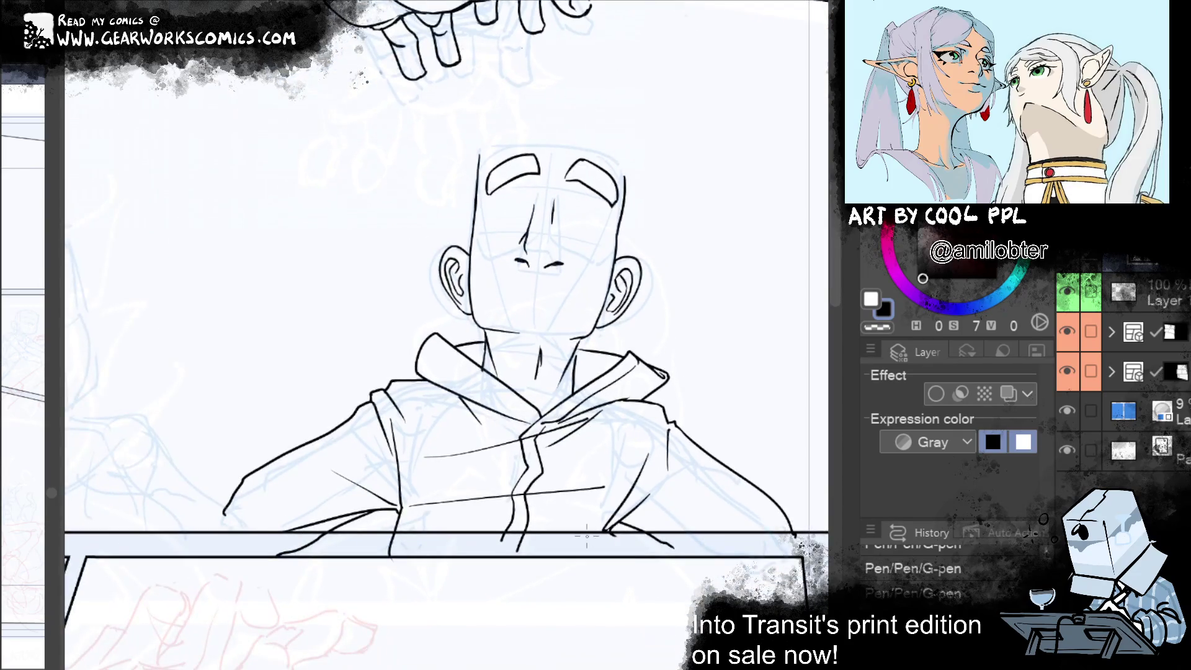
Erase a small bit of the inking with the Hard eraser and pan to the old man's sketch
left_click_drag(484, 375, 522, 420)
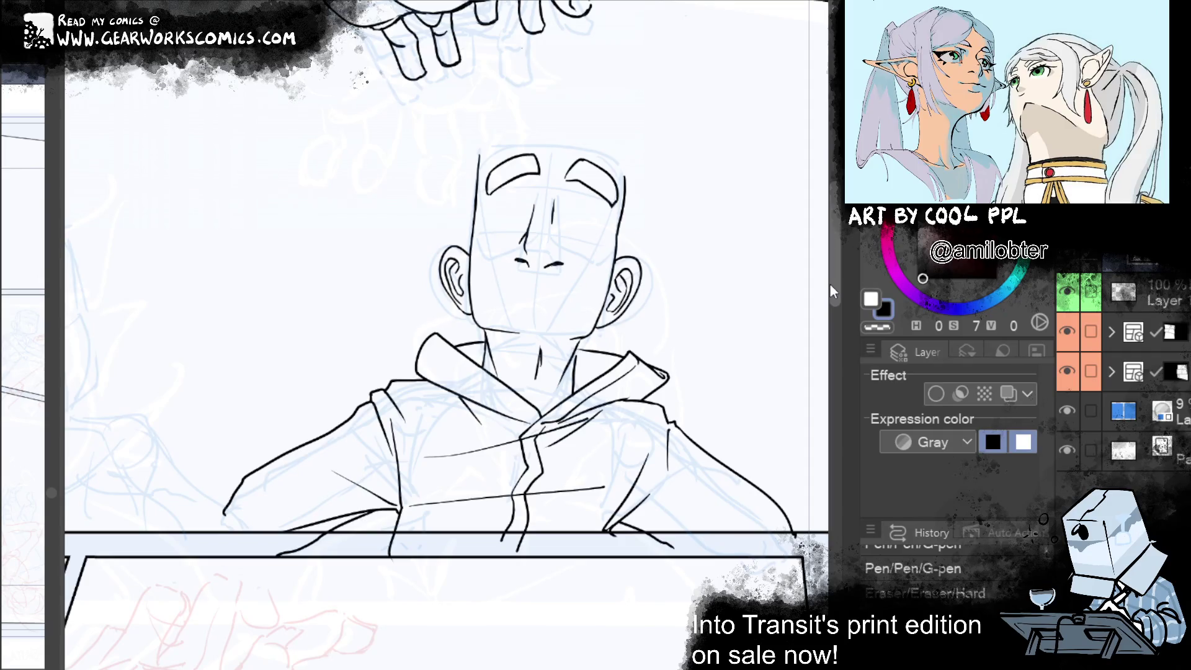
left_click_drag(454, 421, 631, 588)
Ink the old man's brow curve and the bridge and side of his nose
left_click_drag(330, 281, 420, 239)
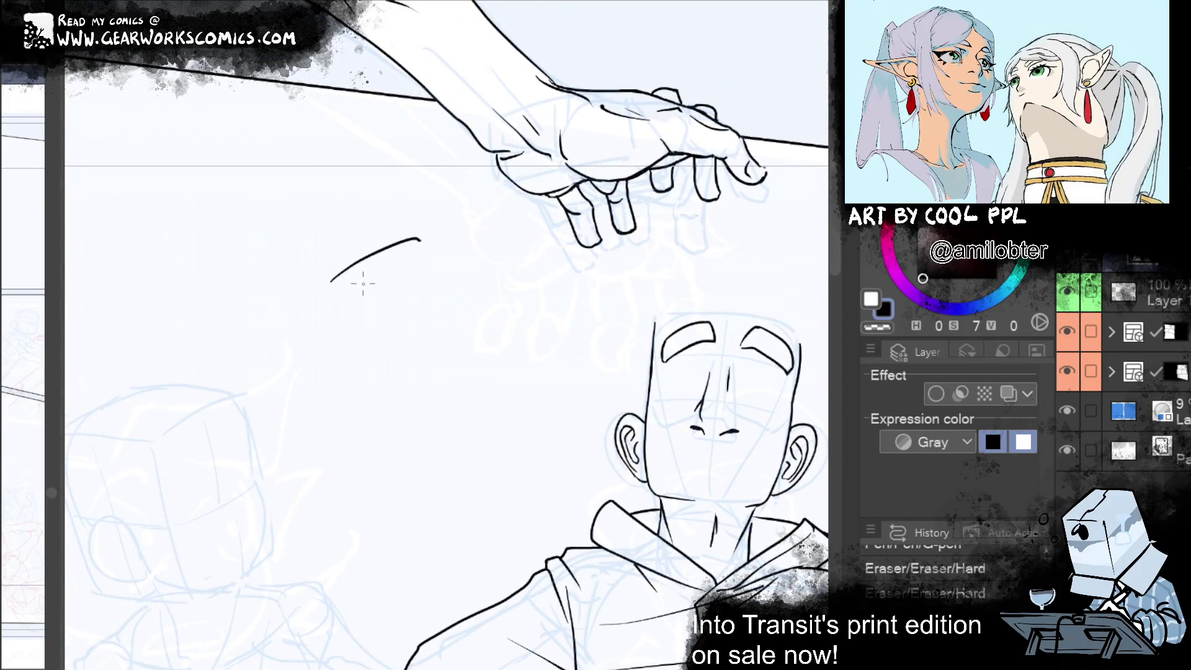
mouse_move(327, 287)
left_mouse_down()
mouse_move(325, 305)
mouse_move(345, 317)
mouse_move(337, 341)
mouse_move(373, 323)
mouse_move(380, 346)
left_mouse_up()
key("ctrl+z")
key("ctrl+z")
key("ctrl+z")
key("ctrl+z")
key("ctrl+z")
mouse_move(358, 301)
left_mouse_down()
mouse_move(385, 325)
mouse_move(399, 287)
mouse_move(442, 287)
mouse_move(419, 268)
mouse_move(446, 288)
left_mouse_up()
key("ctrl+z")
left_click_drag(338, 319, 329, 358)
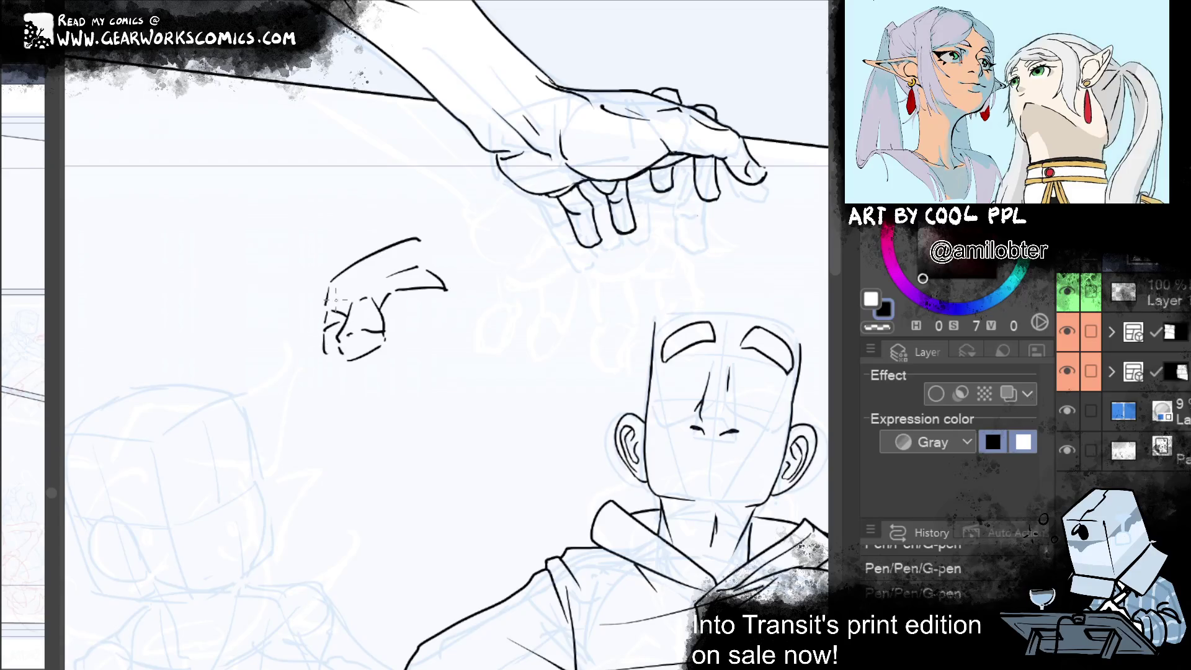
left_click_drag(316, 303, 333, 325)
mouse_move(345, 374)
left_mouse_down()
mouse_move(372, 357)
mouse_move(404, 371)
mouse_move(387, 350)
mouse_move(397, 348)
left_mouse_up()
key("ctrl+z")
key("ctrl+z")
Ink the old man's cheek, jaw and chin curves
key("ctrl+z")
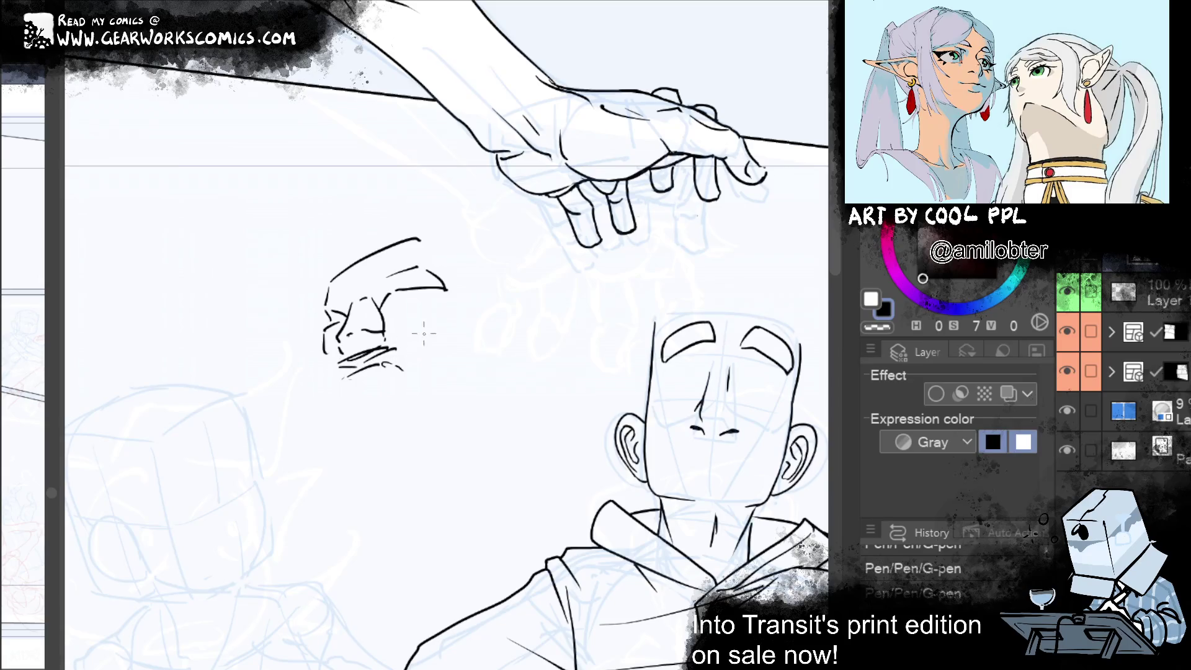
mouse_move(452, 301)
left_mouse_down()
mouse_move(463, 329)
mouse_move(418, 345)
left_mouse_up()
mouse_move(328, 365)
left_mouse_down()
mouse_move(342, 370)
mouse_move(329, 391)
left_mouse_up()
left_click_drag(422, 373, 475, 382)
key("ctrl+z")
mouse_move(383, 363)
left_mouse_down()
mouse_move(447, 384)
mouse_move(507, 294)
mouse_move(523, 359)
mouse_move(483, 381)
left_mouse_up()
key("ctrl+z")
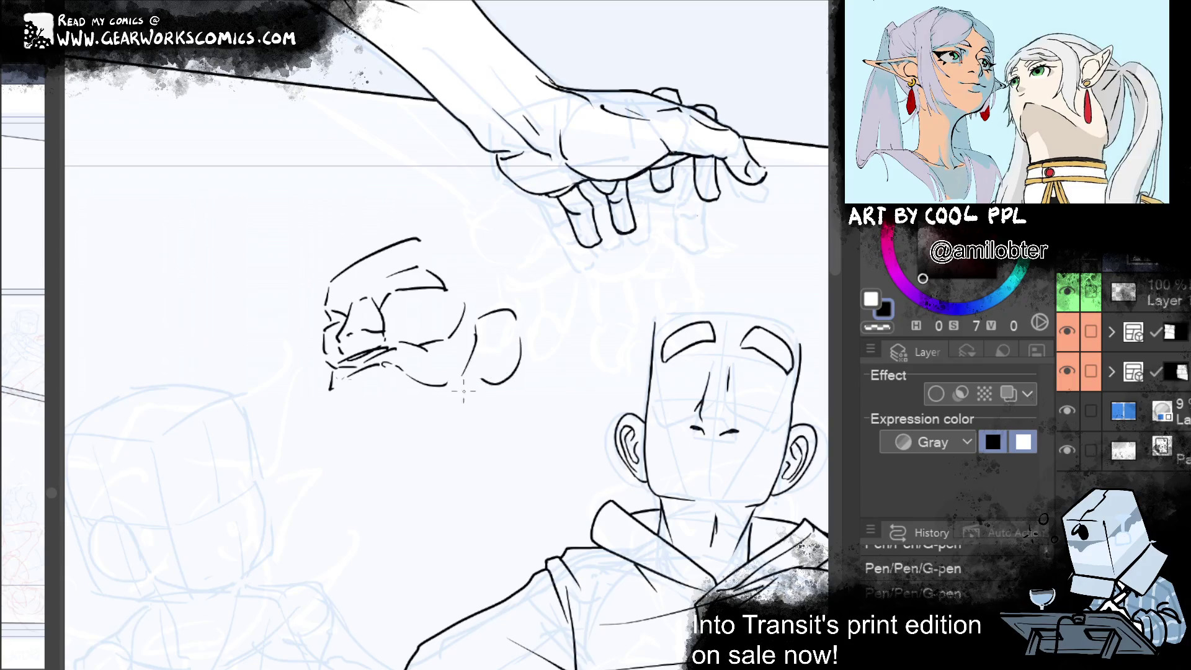
Ink the beard strokes under the jaw and the lines down the neck
left_click_drag(340, 380, 371, 456)
left_click_drag(398, 392, 429, 446)
left_click_drag(454, 394, 475, 477)
key("ctrl+z")
left_click_drag(475, 412, 482, 464)
key("ctrl+z")
left_click_drag(459, 393, 464, 470)
left_click_drag(366, 454, 346, 481)
left_click_drag(456, 392, 403, 481)
Ink the top of the old man's head
mouse_move(447, 231)
left_mouse_down()
mouse_move(487, 296)
mouse_move(484, 314)
left_mouse_up()
key("ctrl+z")
mouse_move(340, 280)
left_mouse_down()
mouse_move(349, 260)
mouse_move(426, 229)
mouse_move(491, 310)
left_mouse_up()
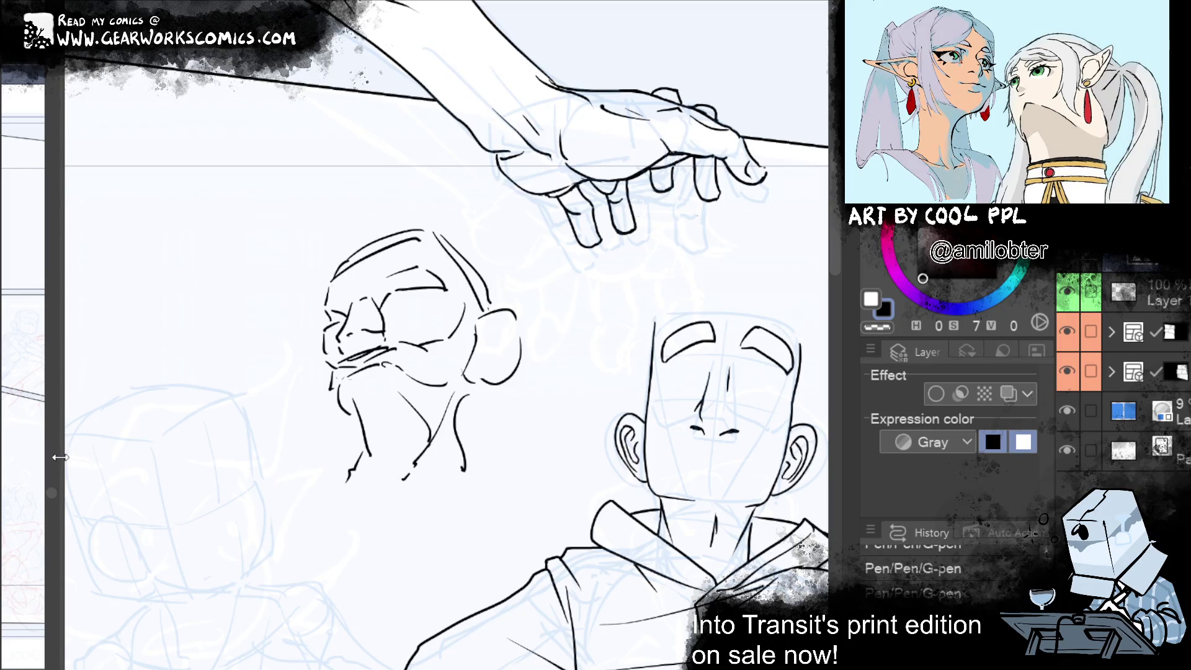
Open the overview of the comic's pages and scroll down it
left_click(773, 486)
left_click_drag(771, 489, 771, 468)
scroll(769, 466, "down", 3)
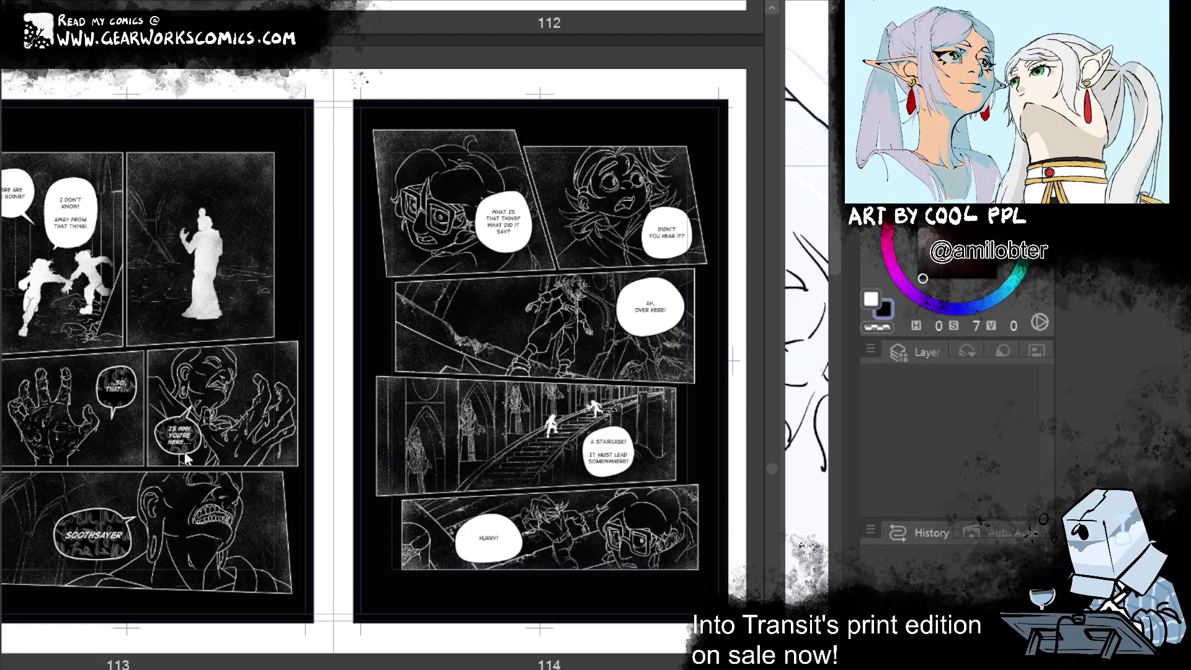
Widen the drawing canvas back over the page overview to show the inked old man
left_click_drag(783, 403, 56, 404)
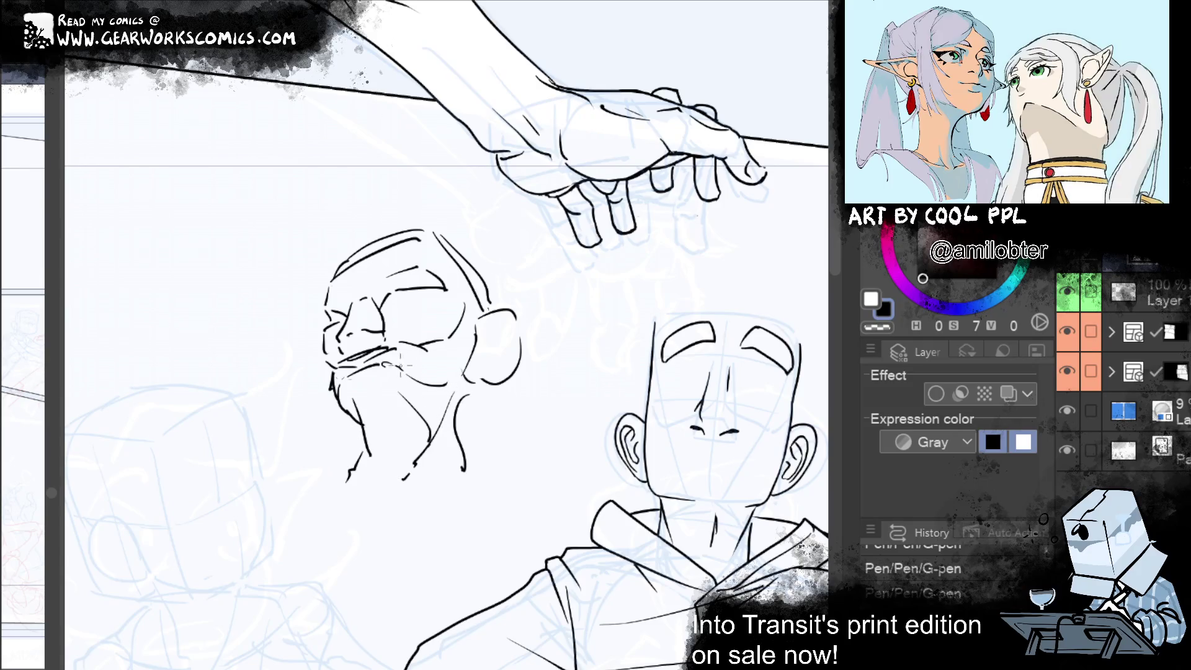
Ink the beard under the chin and redraw the jaw between chin and ear
mouse_move(349, 410)
left_mouse_down()
mouse_move(363, 378)
mouse_move(331, 386)
mouse_move(456, 408)
mouse_move(469, 385)
left_mouse_up()
key("ctrl+z")
mouse_move(397, 389)
left_mouse_down()
mouse_move(445, 400)
mouse_move(462, 376)
left_mouse_up()
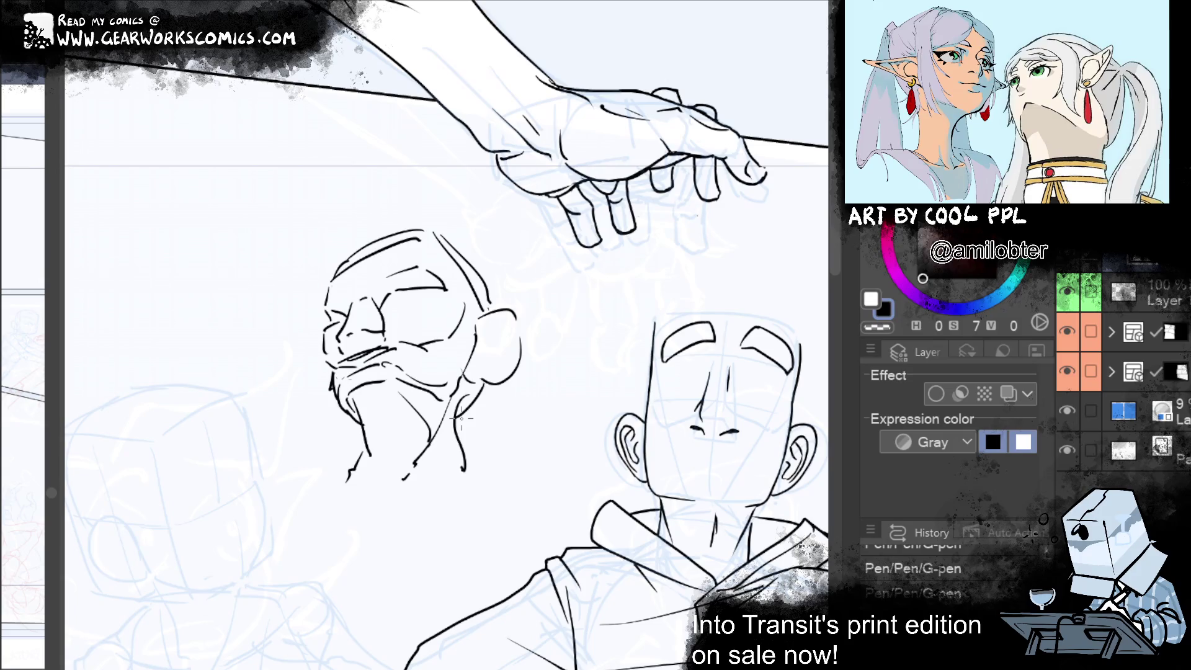
Ink the robe's collar curve, the line right of the neck and the shoulder line
left_click_drag(382, 471, 495, 413)
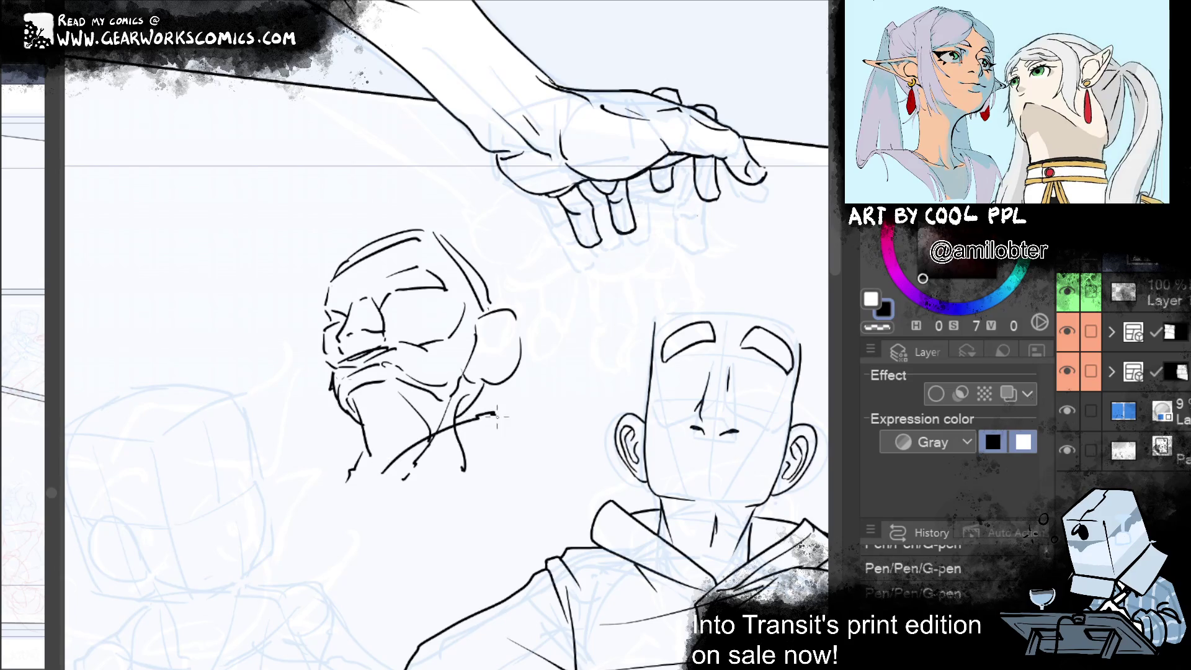
left_click_drag(316, 481, 359, 487)
left_click_drag(479, 439, 482, 500)
left_click_drag(363, 495, 350, 522)
left_click_drag(368, 541, 510, 452)
key("ctrl+z")
key("ctrl+z")
left_click_drag(362, 541, 509, 464)
mouse_move(495, 412)
left_mouse_down()
mouse_move(511, 464)
mouse_move(547, 460)
left_mouse_up()
mouse_move(320, 486)
left_mouse_down()
mouse_move(280, 518)
mouse_move(298, 534)
left_mouse_up()
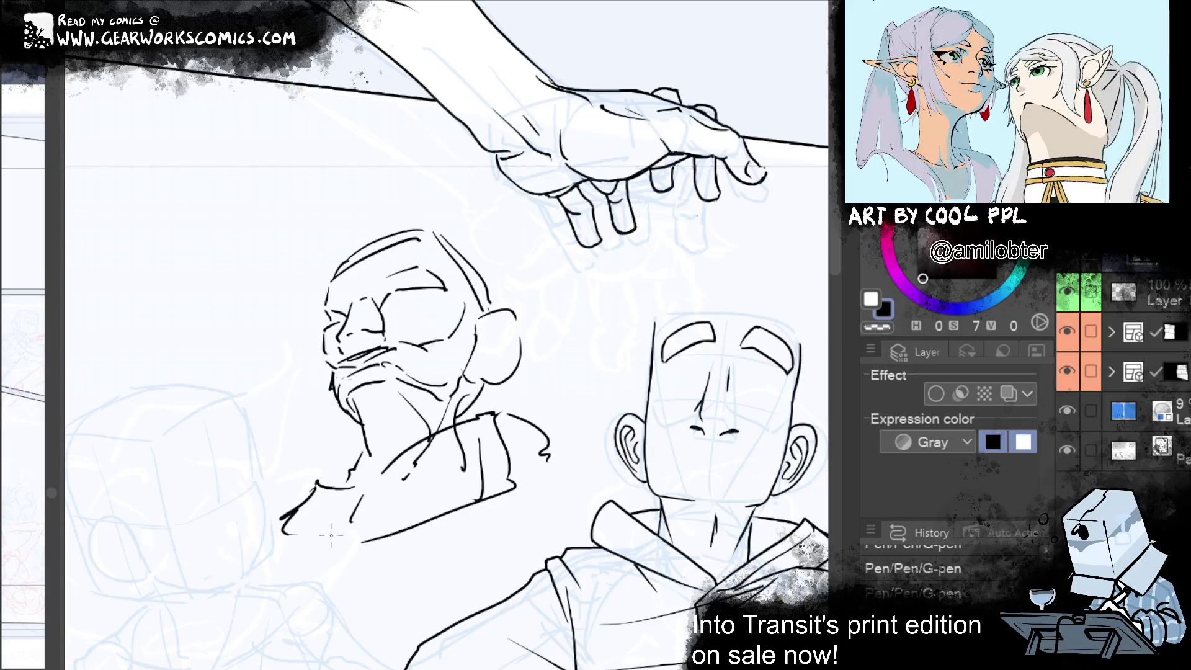
Ink the left side and lower edge of the beard, then zoom out to see both figures
left_click_drag(330, 378, 348, 421)
key("ctrl+z")
left_click_drag(353, 401, 416, 390)
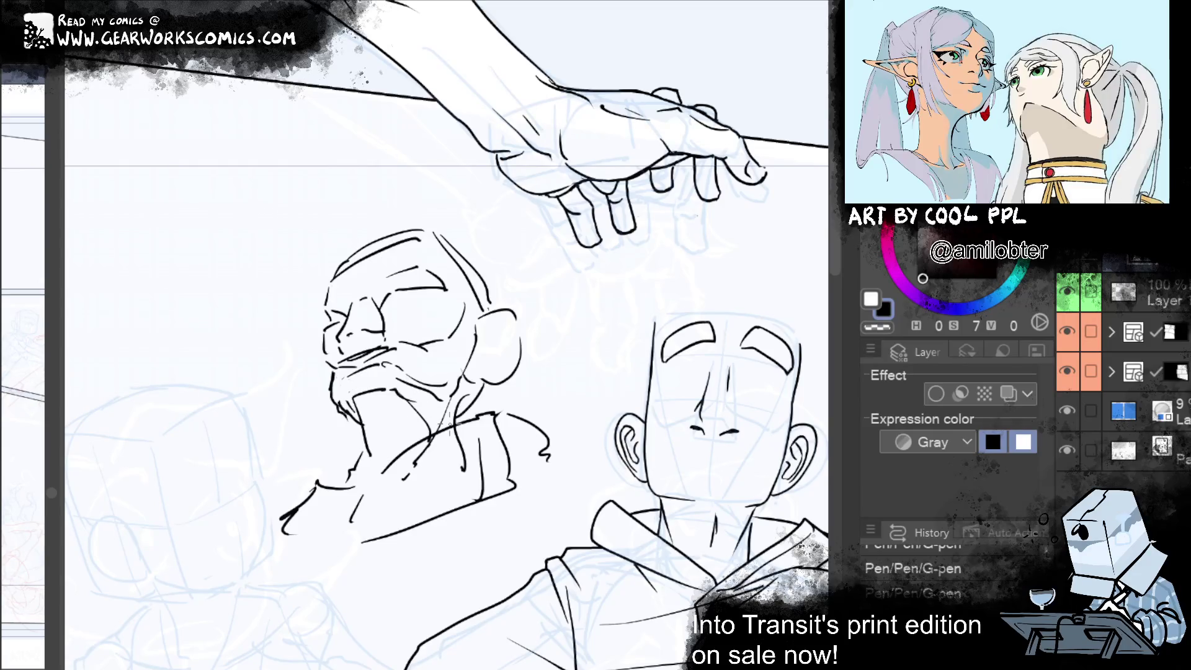
key("ctrl+minus")
key("ctrl+minus")
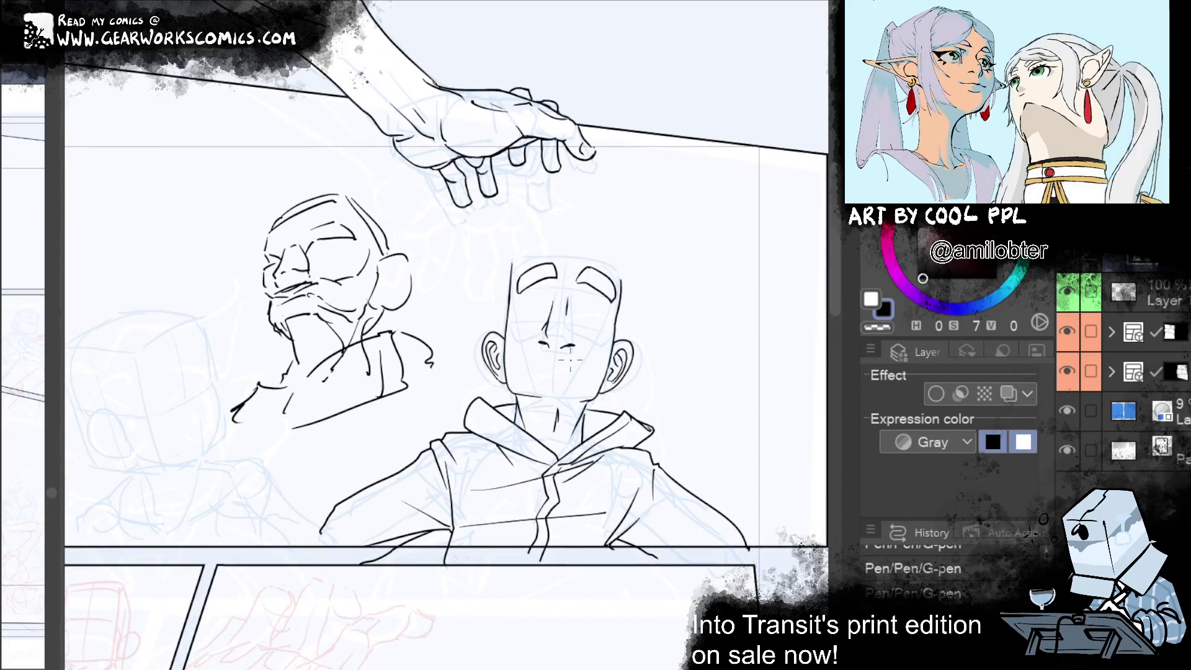
scroll(446, 335, "down", 4)
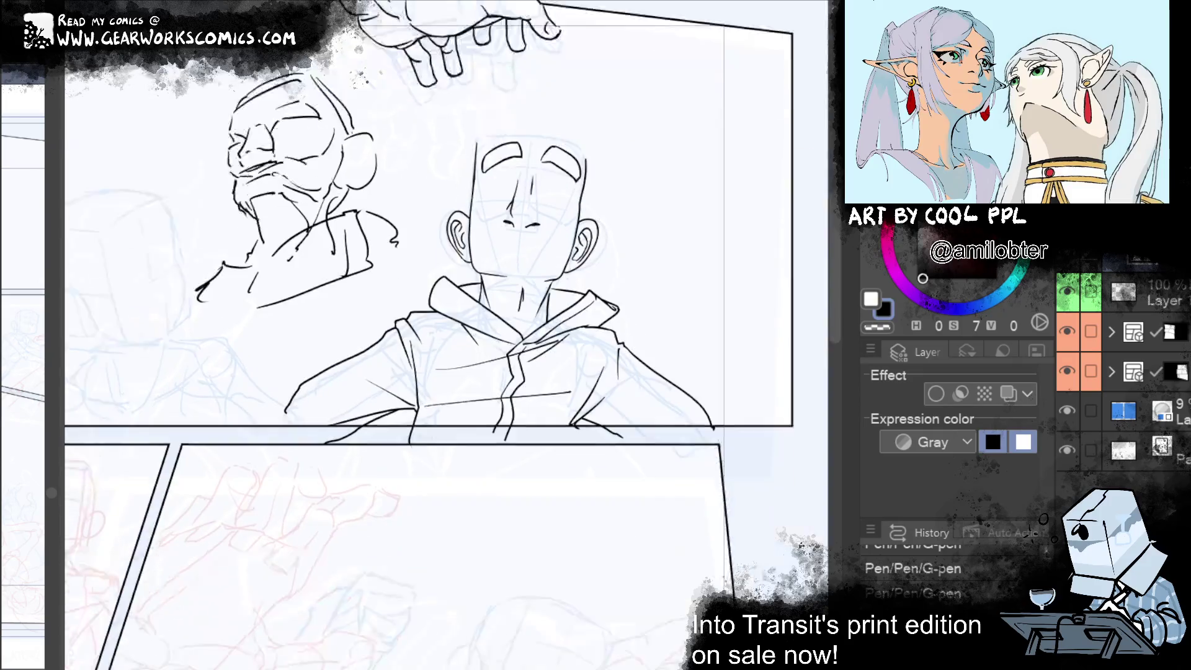
Browse the page overview through pages 7–8 and 107–110 to the page 113/114 spread
mouse_move(52, 444)
left_mouse_down()
mouse_move(776, 493)
mouse_move(776, 28)
mouse_move(779, 49)
left_mouse_up()
scroll(770, 46, "down", 1)
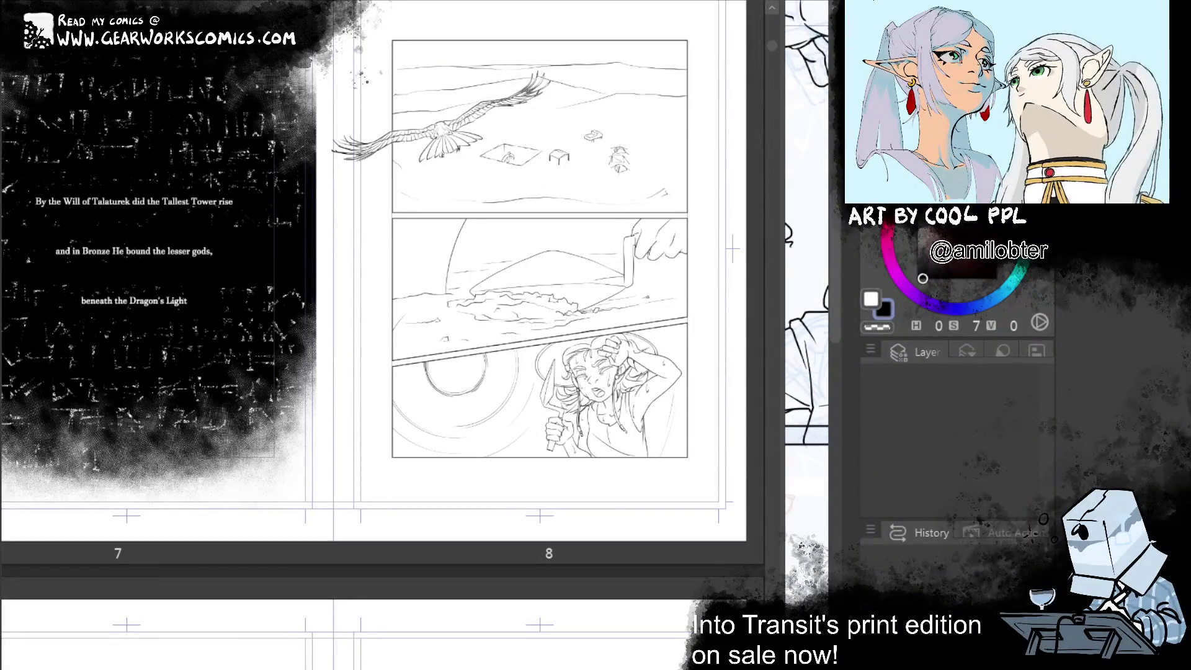
scroll(383, 279, "left", 3)
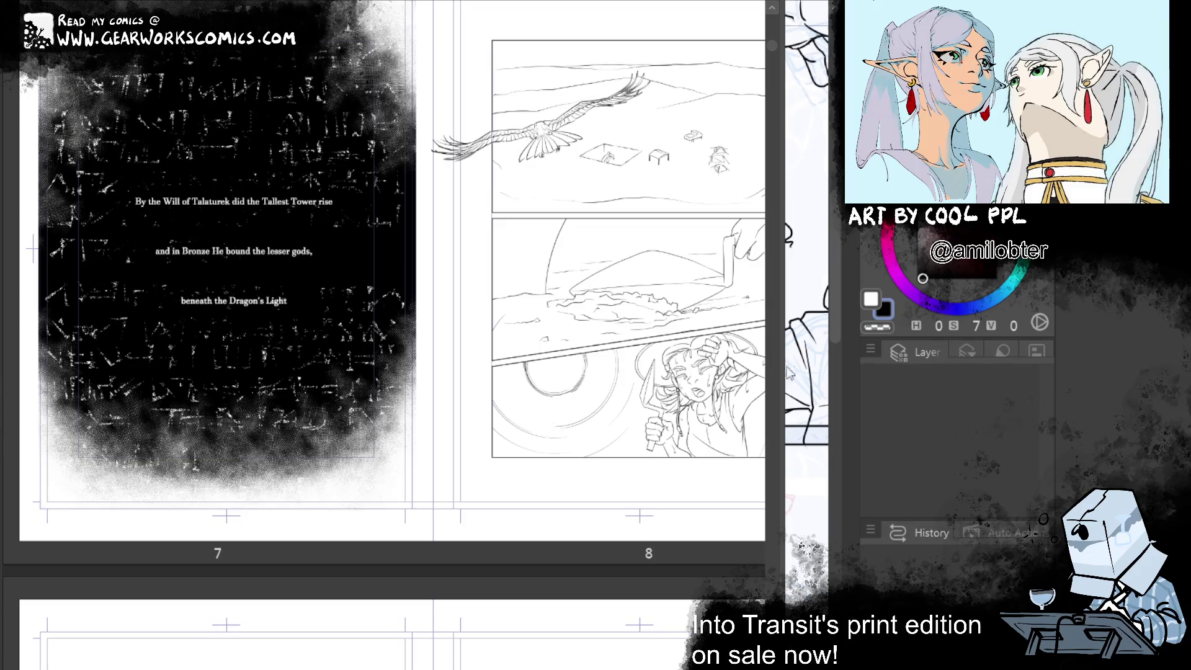
mouse_move(788, 376)
left_mouse_down()
mouse_move(64, 442)
mouse_move(774, 434)
left_mouse_up()
scroll(770, 537, "up", 3)
scroll(769, 537, "up", 15)
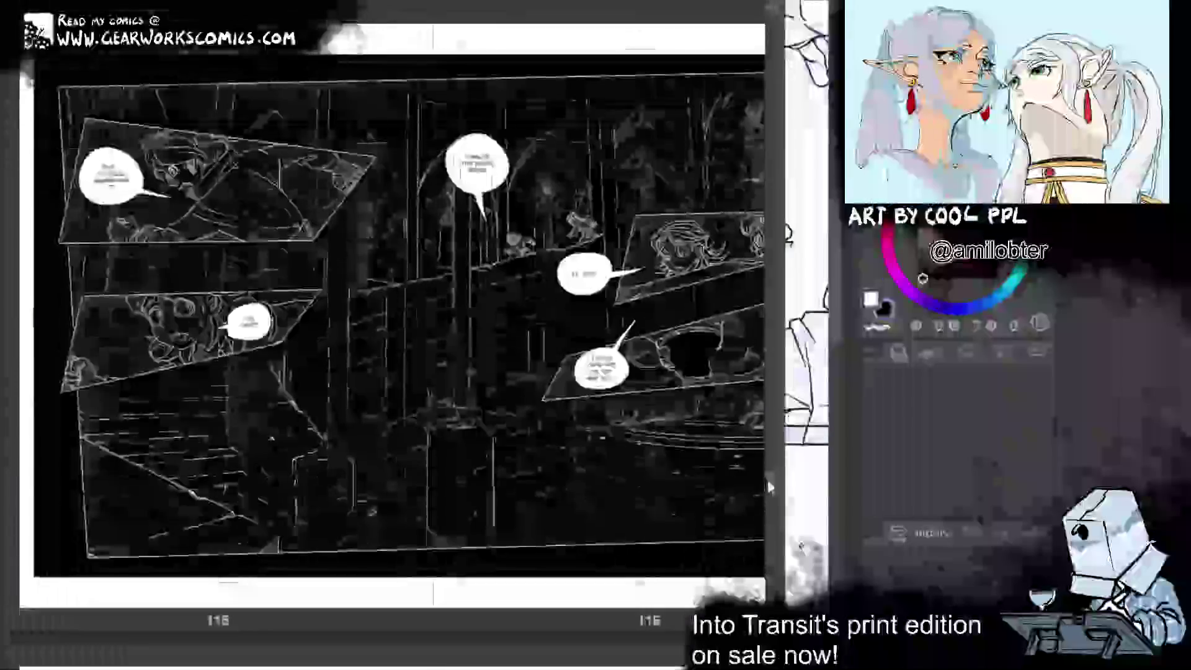
scroll(768, 471, "up", 10)
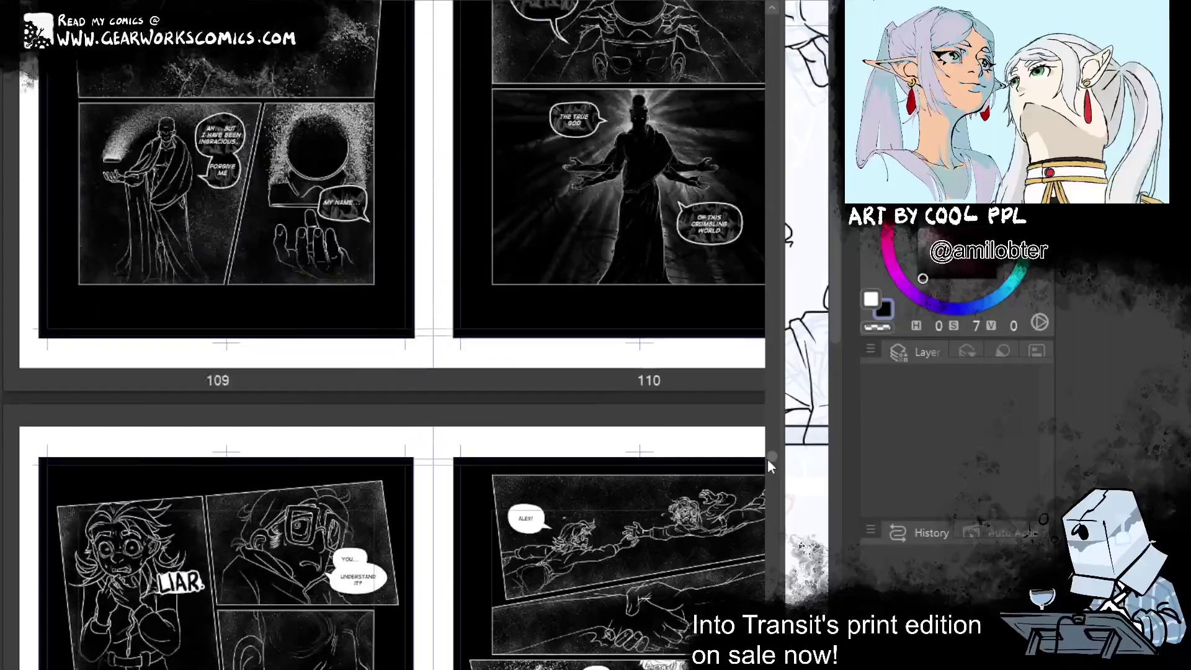
scroll(770, 459, "down", 1)
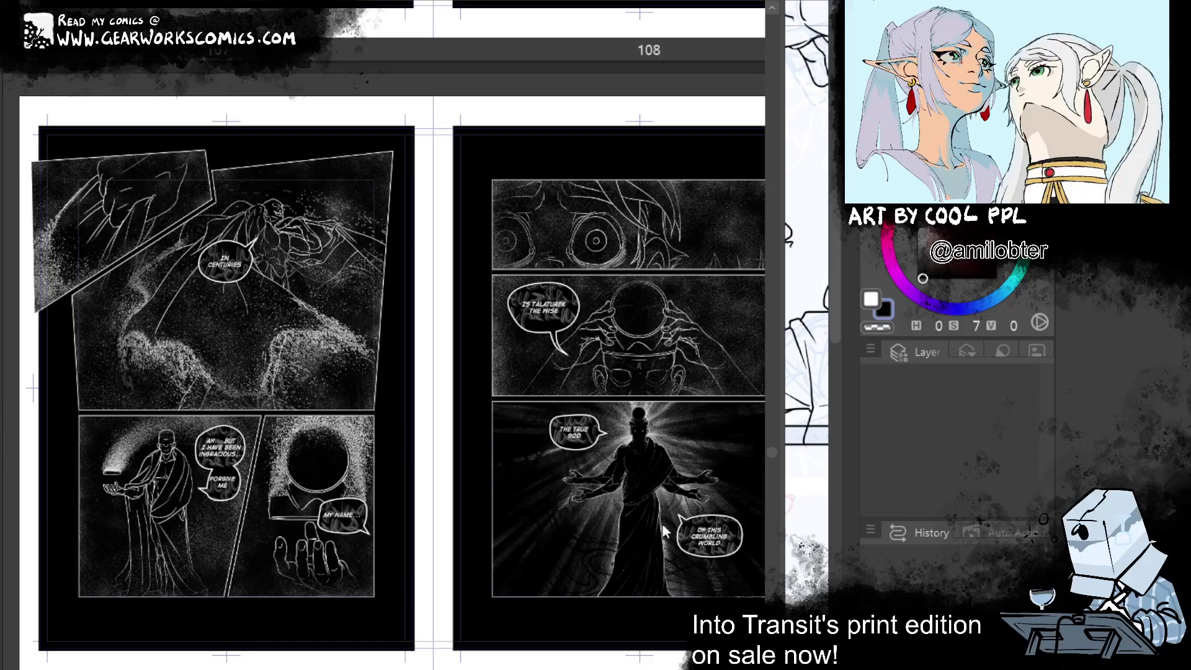
left_click_drag(772, 449, 773, 476)
scroll(772, 477, "right", 2)
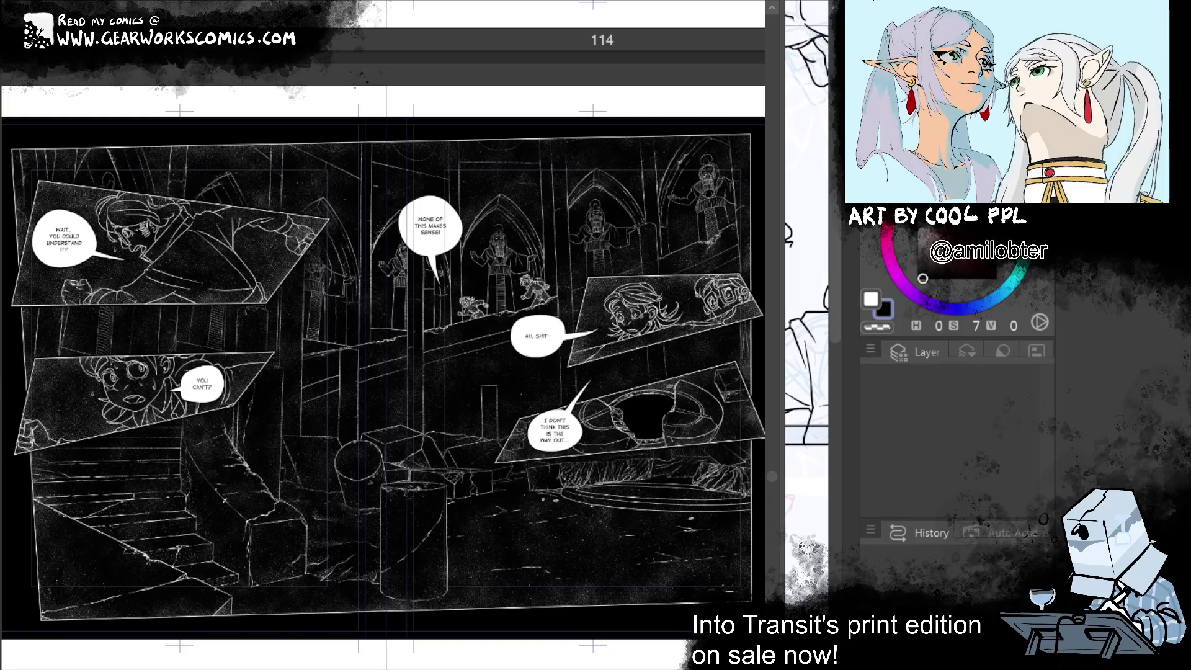
Return to the canvas and try ink strokes around the old man's eye
left_click_drag(778, 313, 55, 305)
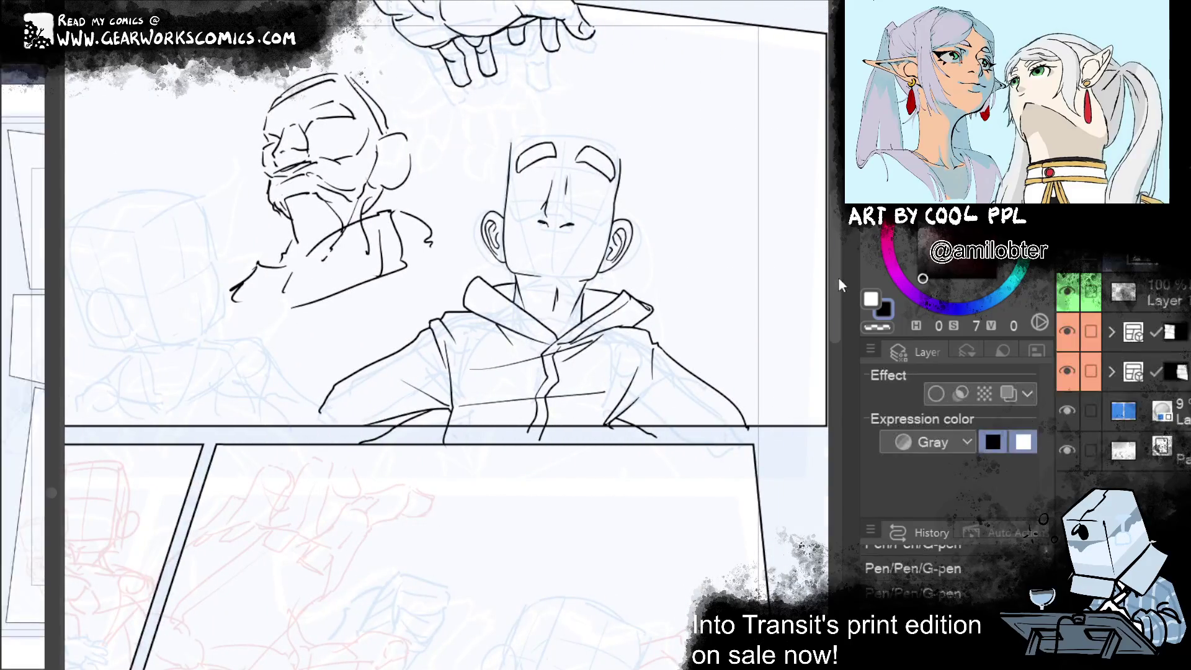
left_click_drag(573, 453, 675, 559)
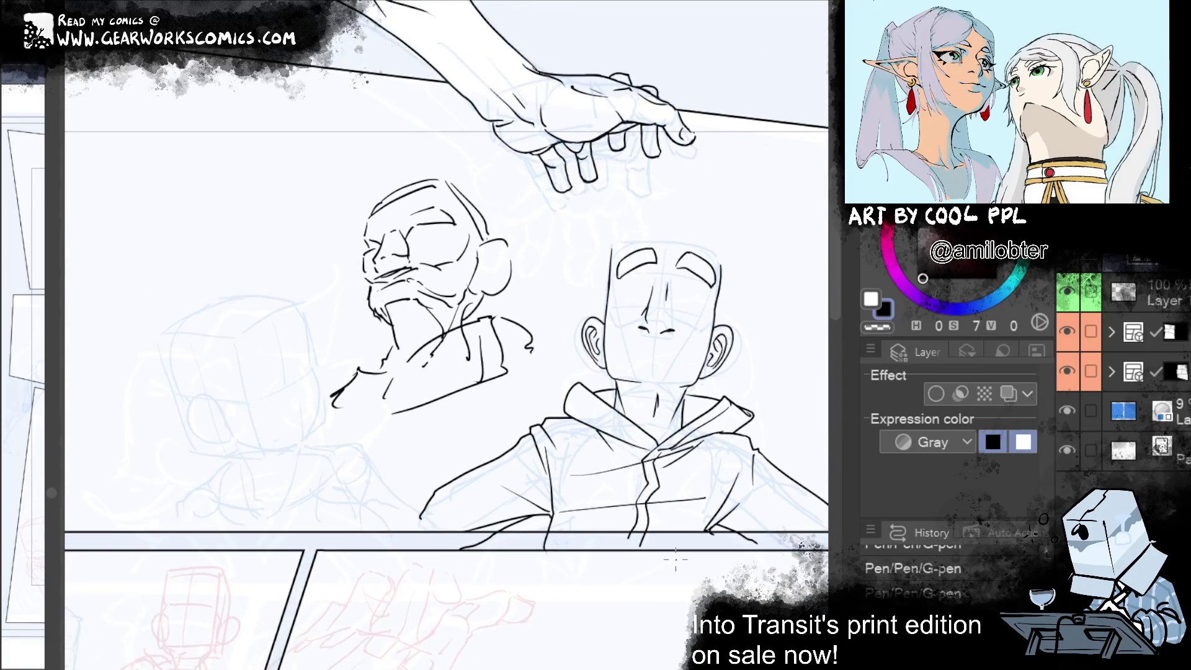
mouse_move(410, 221)
left_mouse_down()
mouse_move(447, 217)
mouse_move(470, 236)
mouse_move(454, 283)
mouse_move(466, 301)
left_mouse_up()
key("ctrl+z")
key("ctrl+z")
key("e")
key("p")
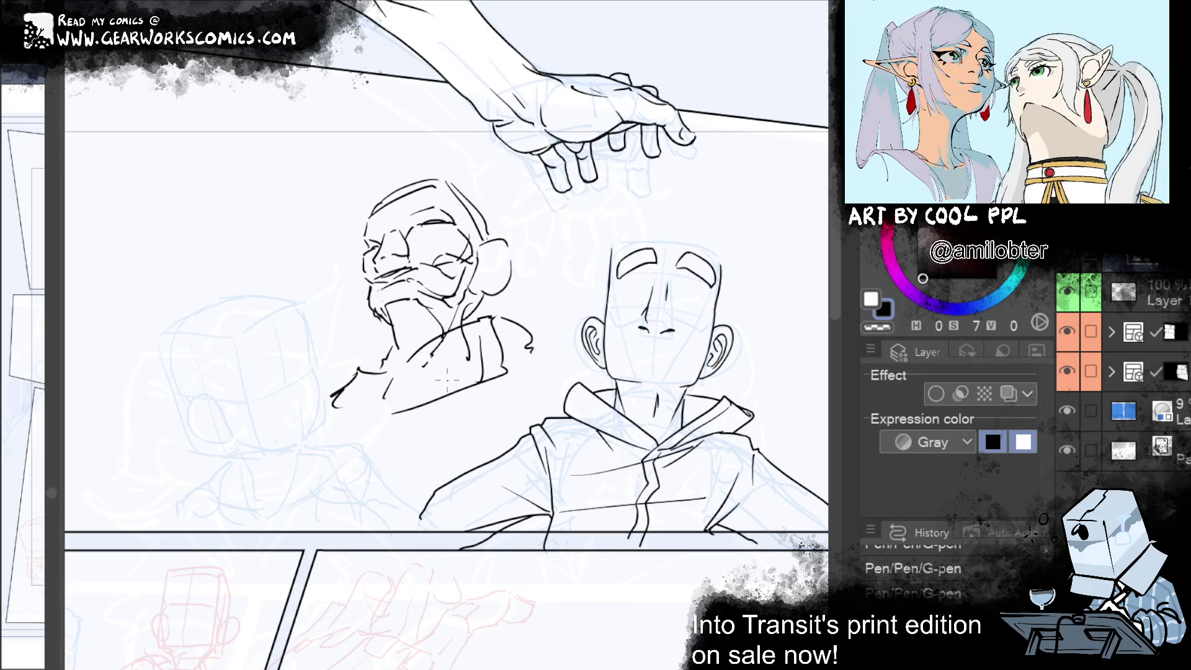
Clear the lassoed ink around the old man's head and discard the pasted head
mouse_move(570, 252)
left_mouse_down()
mouse_move(356, 443)
mouse_move(516, 180)
mouse_move(513, 194)
left_mouse_up()
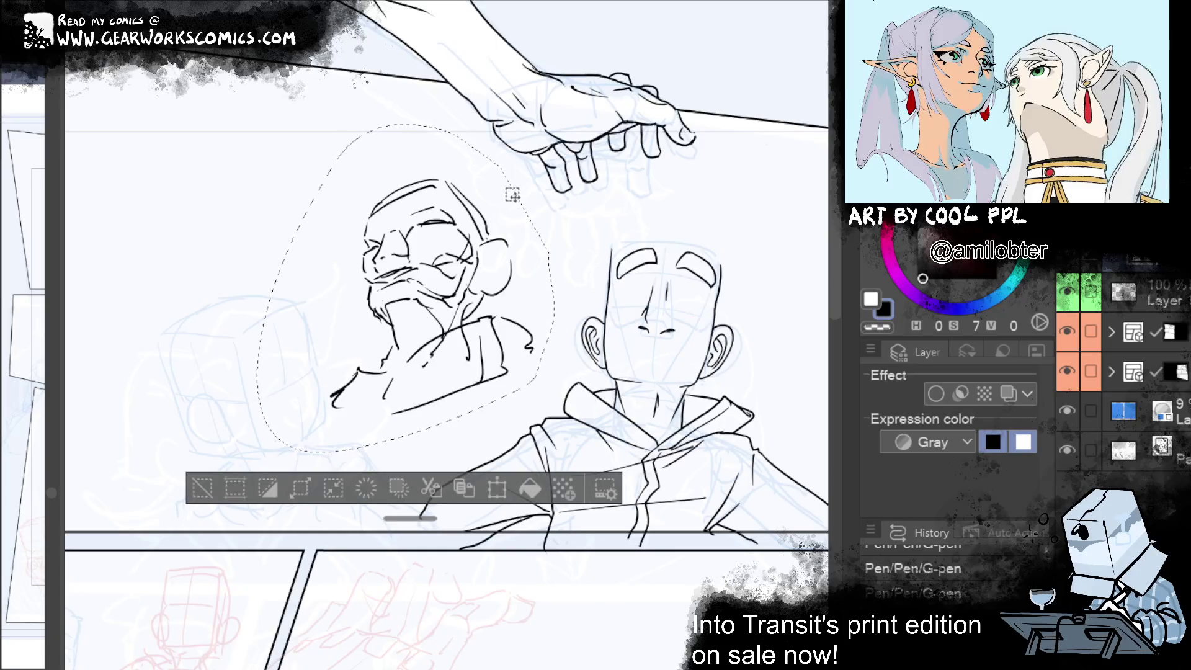
key("Delete")
left_click(203, 488)
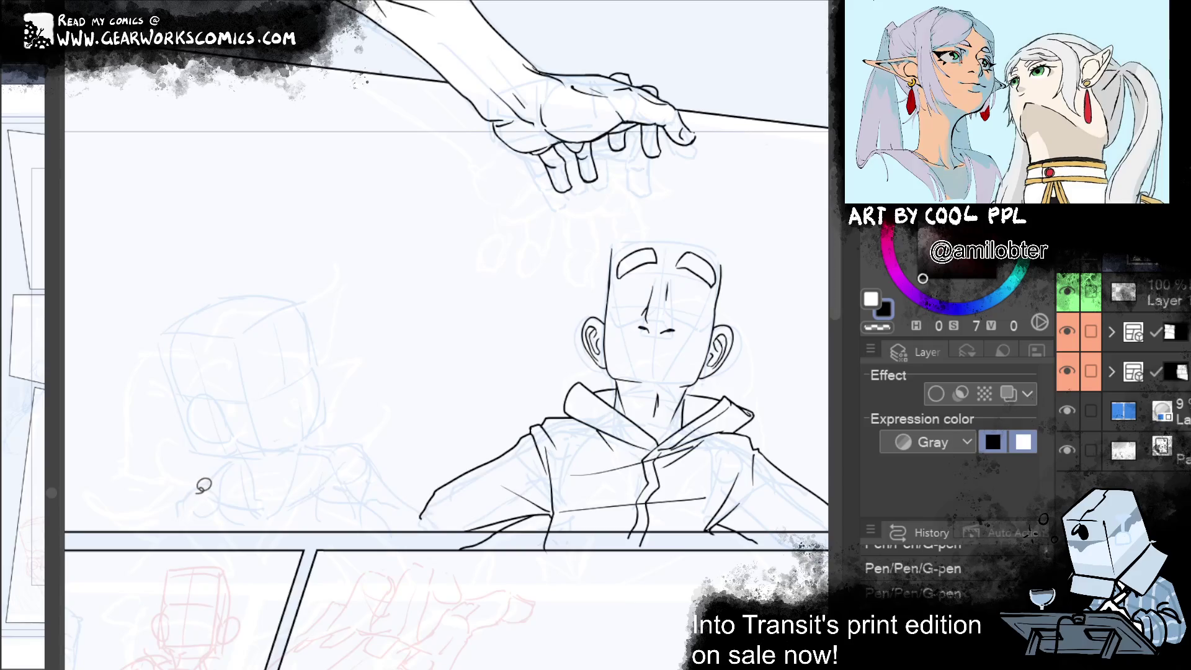
key("ctrl+v")
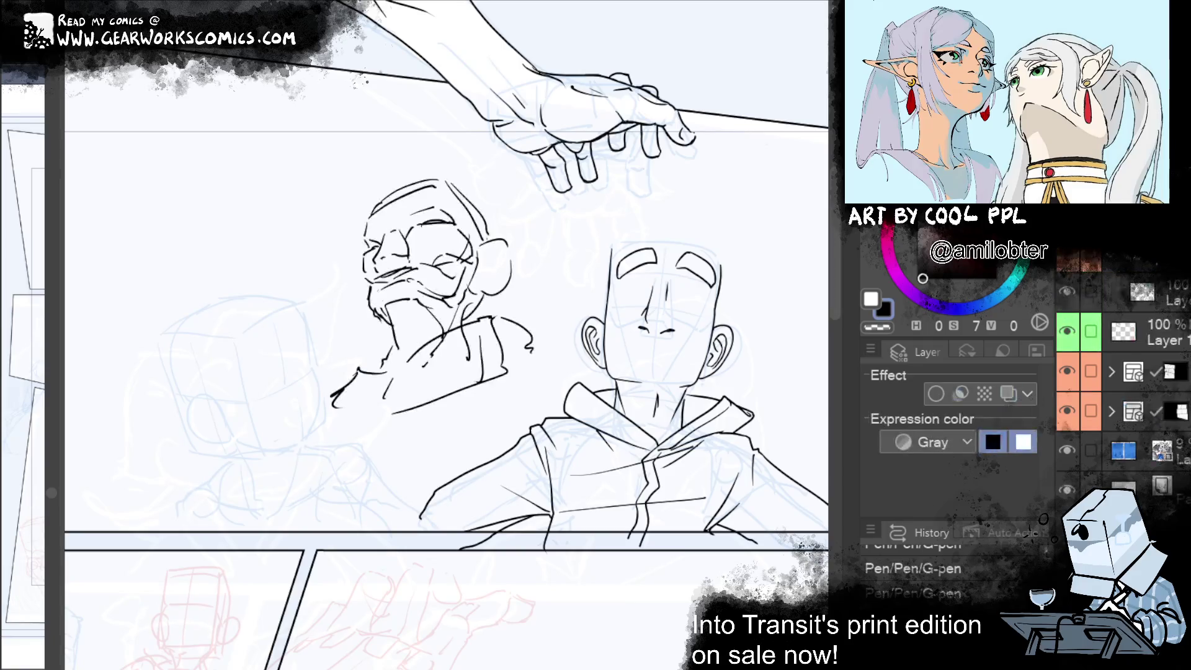
key("ctrl+z")
Switch layers and show the page overview at the pages 33–34 spread
left_click(1071, 288)
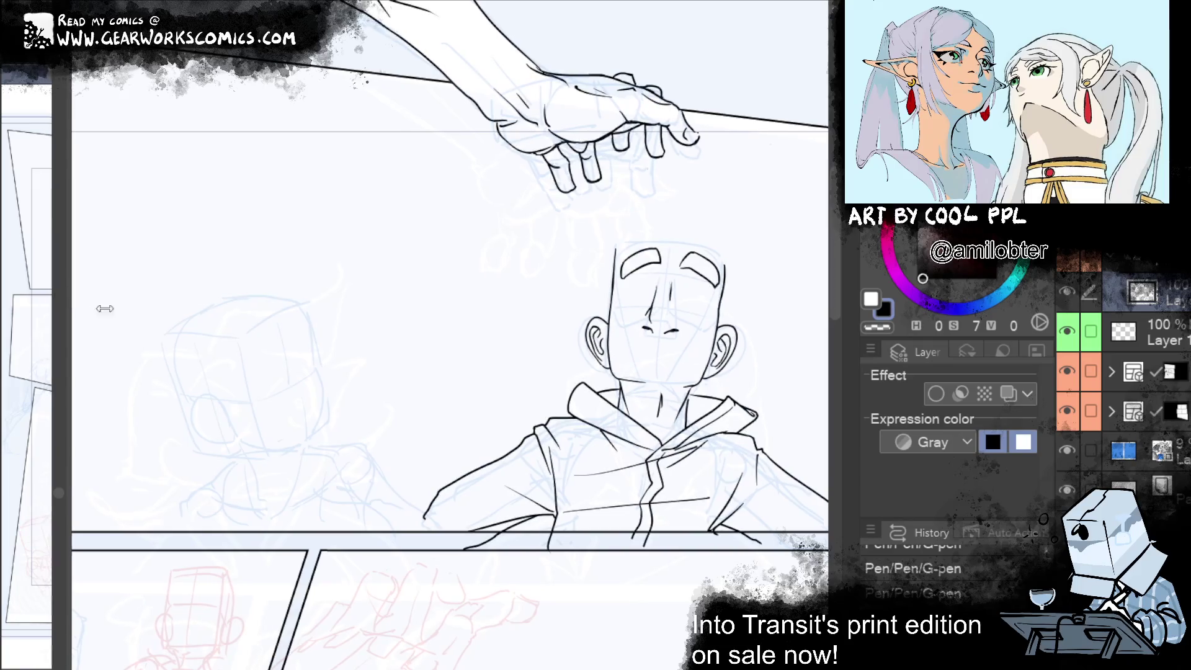
left_click(65, 305)
left_click_drag(780, 489, 771, 151)
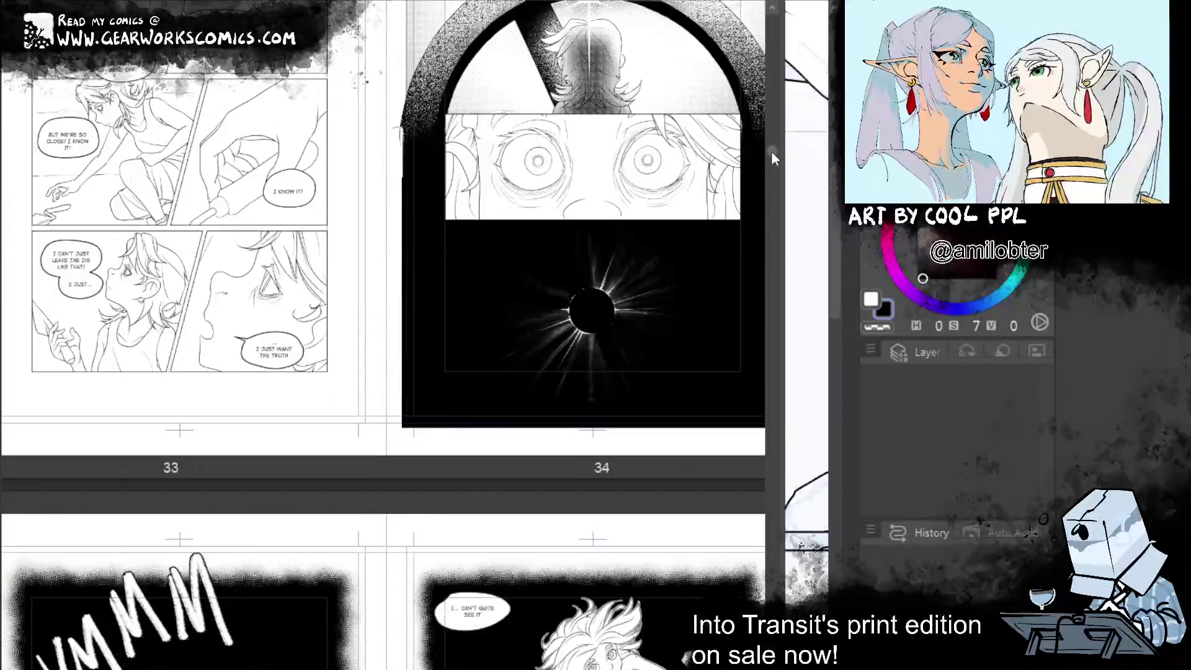
Scroll three times past pages 33–34, then shrink the page overview to the far left
scroll(774, 158, "down", 1)
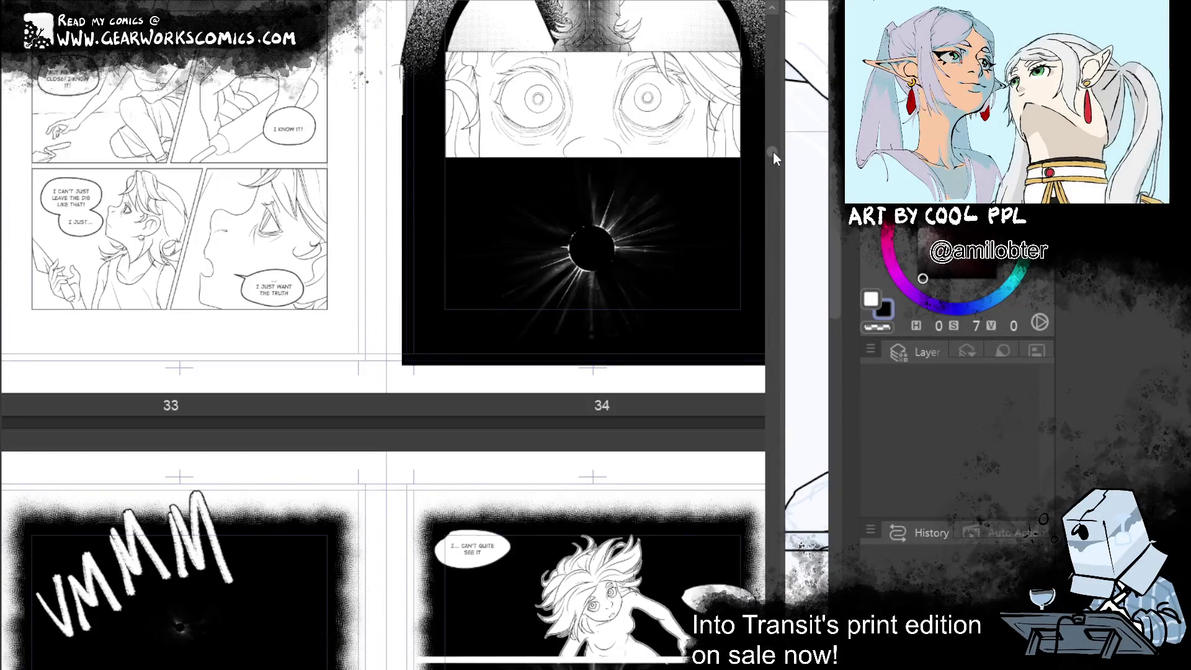
scroll(774, 152, "down", 1)
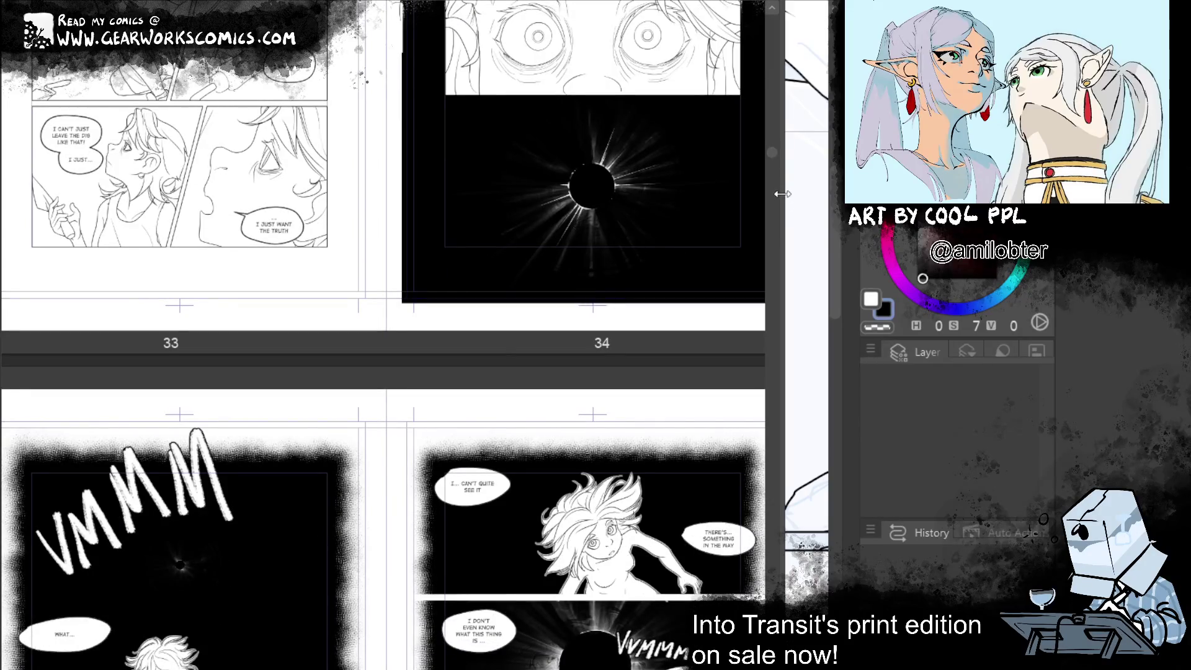
scroll(772, 152, "down", 5)
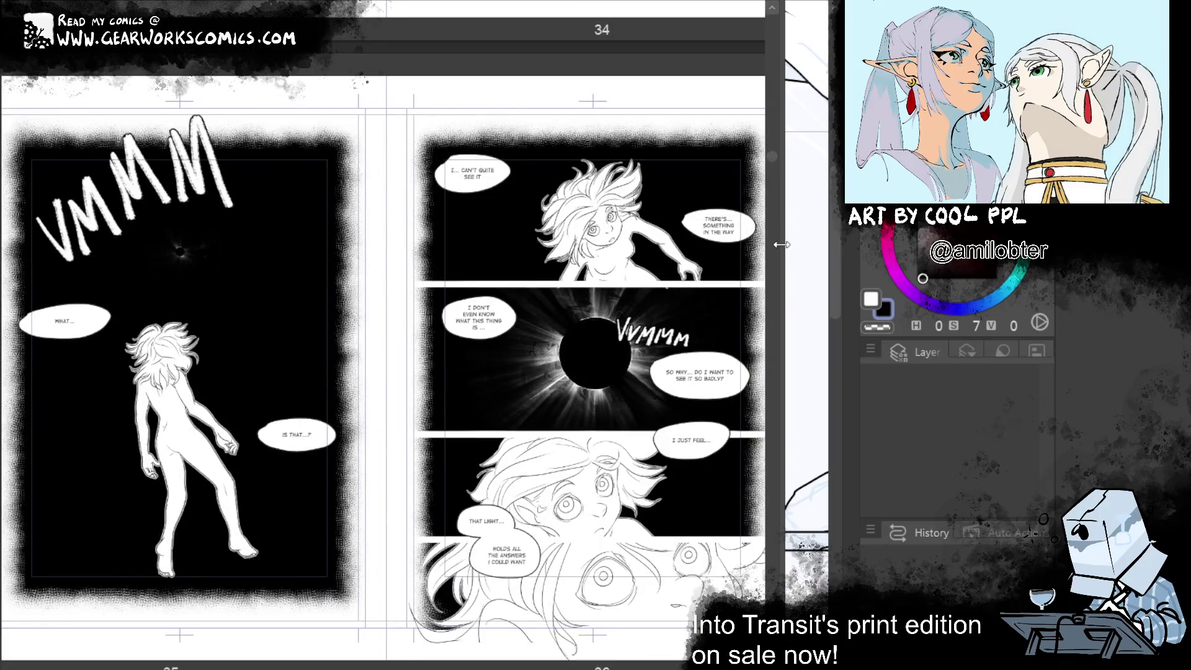
left_click_drag(781, 244, 54, 261)
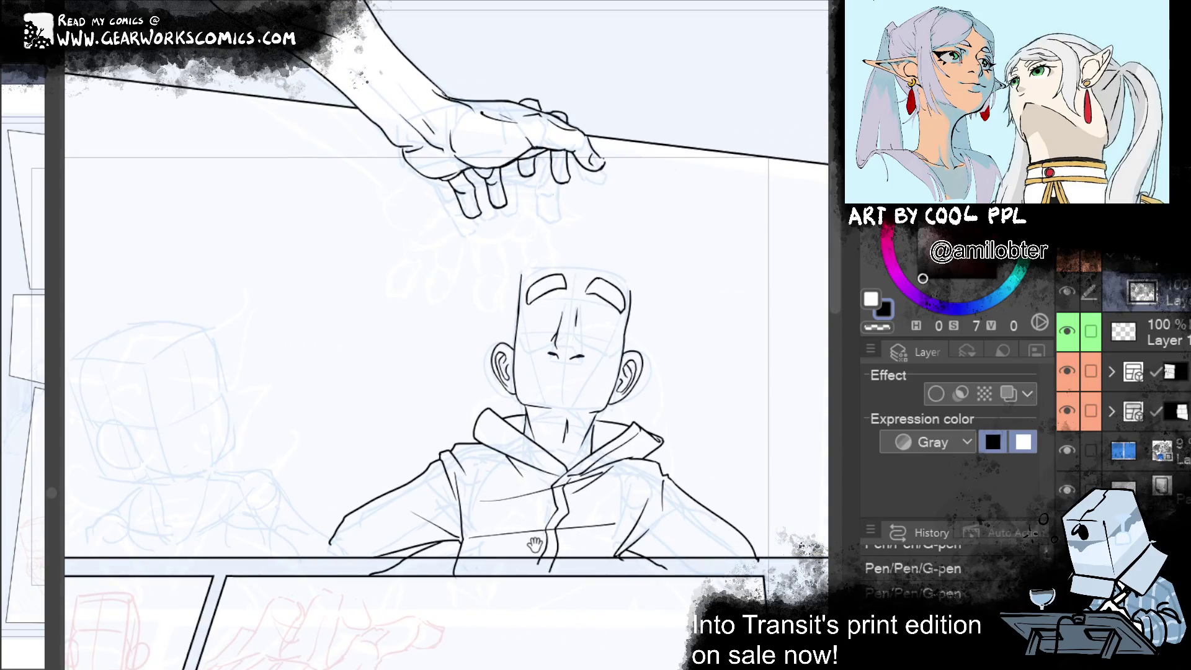
Give the hooded figure closed-eye arcs on both eyes
left_click_drag(577, 332, 615, 336)
key("ctrl+z")
left_click_drag(527, 333, 554, 335)
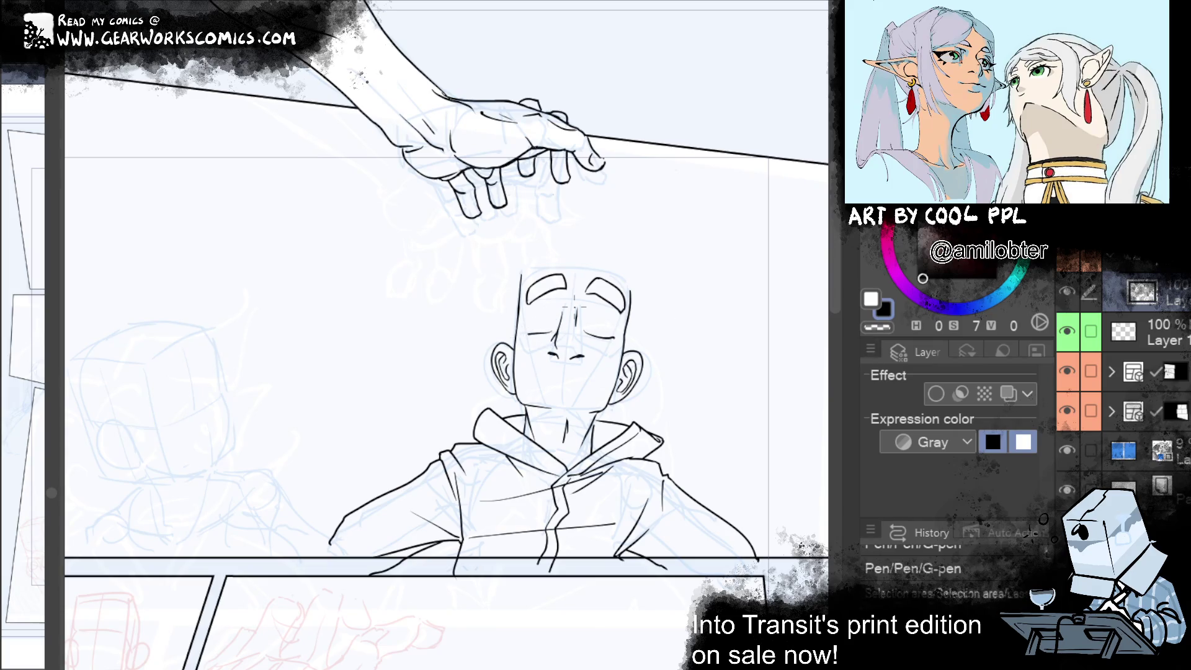
Ink the next figure's head outline down to the jaw and reshape the chin with Liquify
left_click_drag(531, 552, 802, 494)
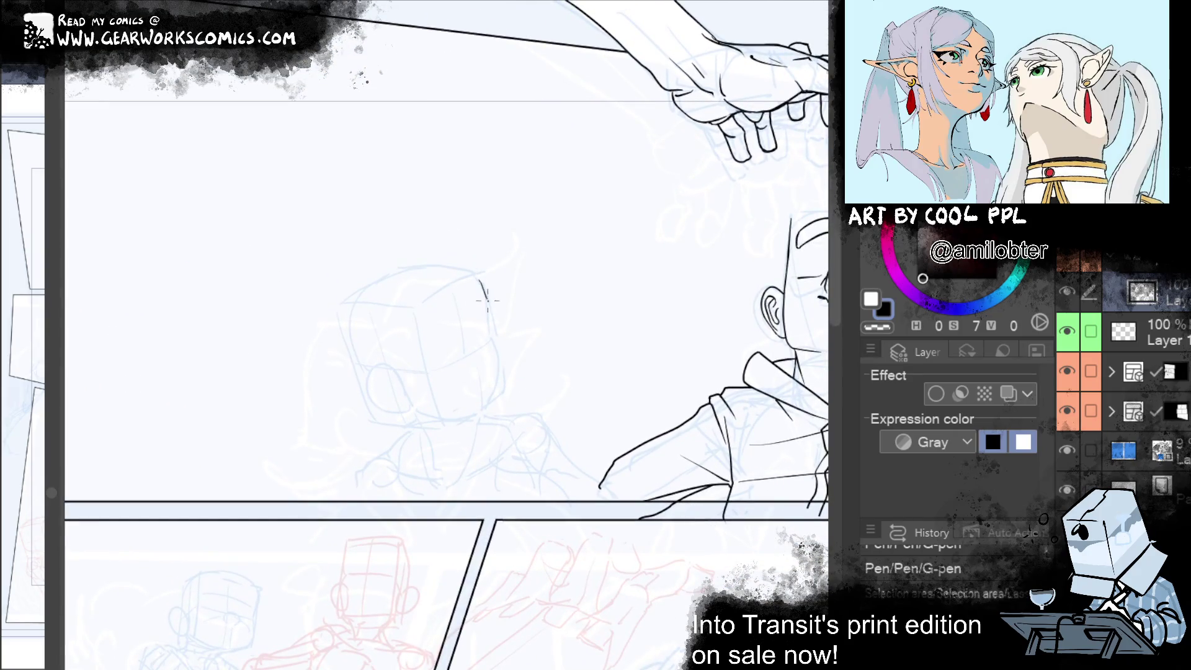
left_click_drag(487, 301, 491, 335)
left_click_drag(481, 285, 491, 335)
mouse_move(485, 289)
left_mouse_down()
mouse_move(500, 366)
mouse_move(488, 410)
left_mouse_up()
key("ctrl+z")
key("ctrl+z")
mouse_move(491, 337)
left_mouse_down()
mouse_move(488, 413)
mouse_move(416, 418)
left_mouse_up()
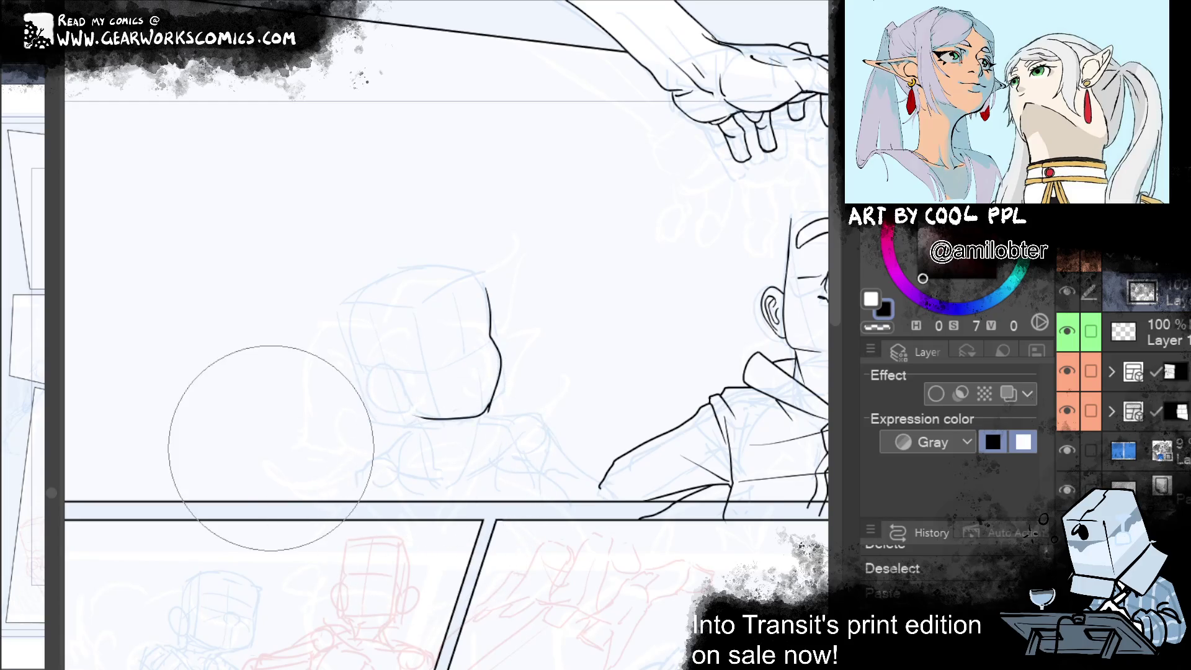
mouse_move(489, 406)
left_mouse_down()
mouse_move(428, 421)
mouse_move(413, 409)
left_mouse_up()
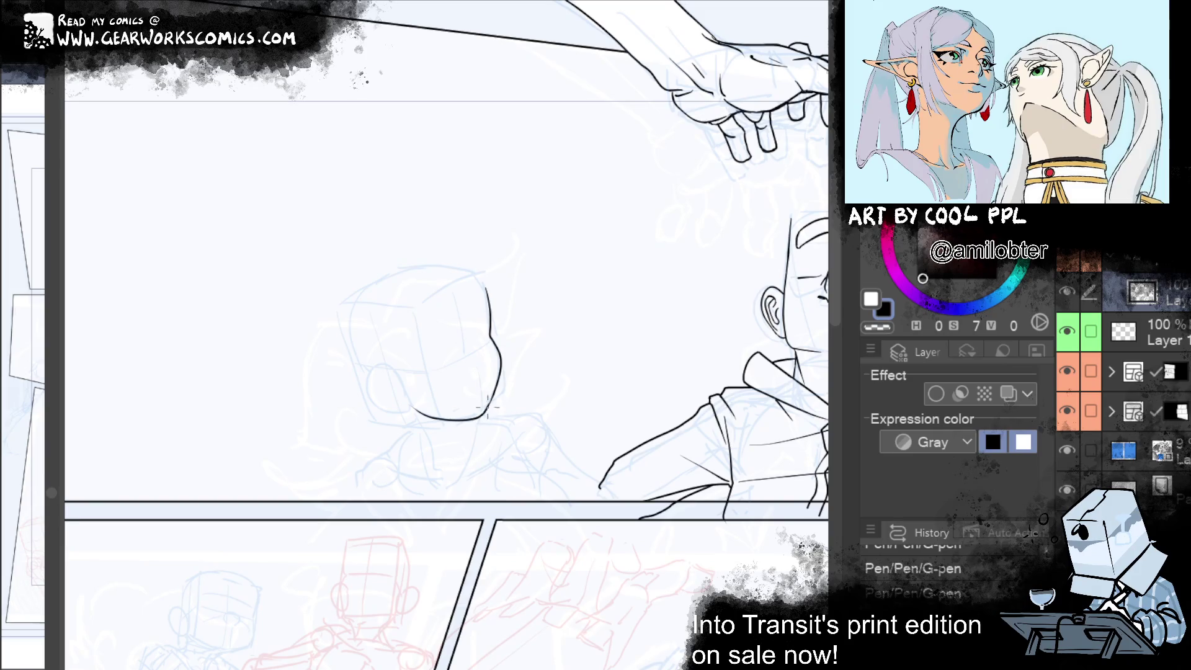
left_click_drag(499, 398, 502, 382)
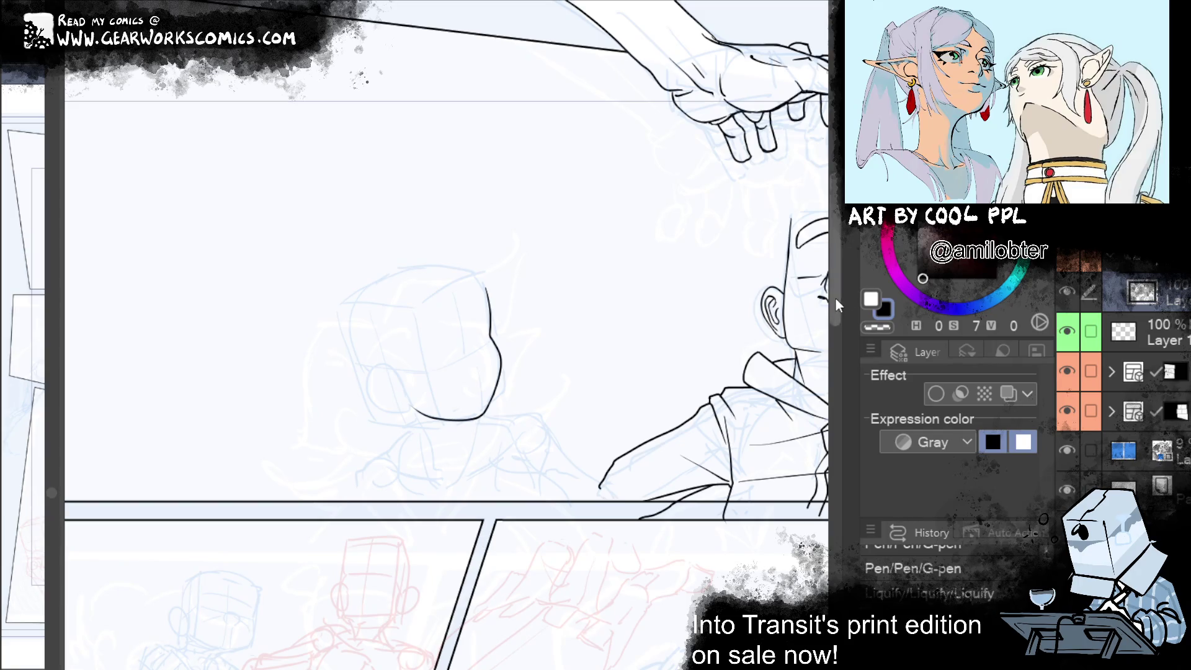
scroll(394, 378, "up", 1)
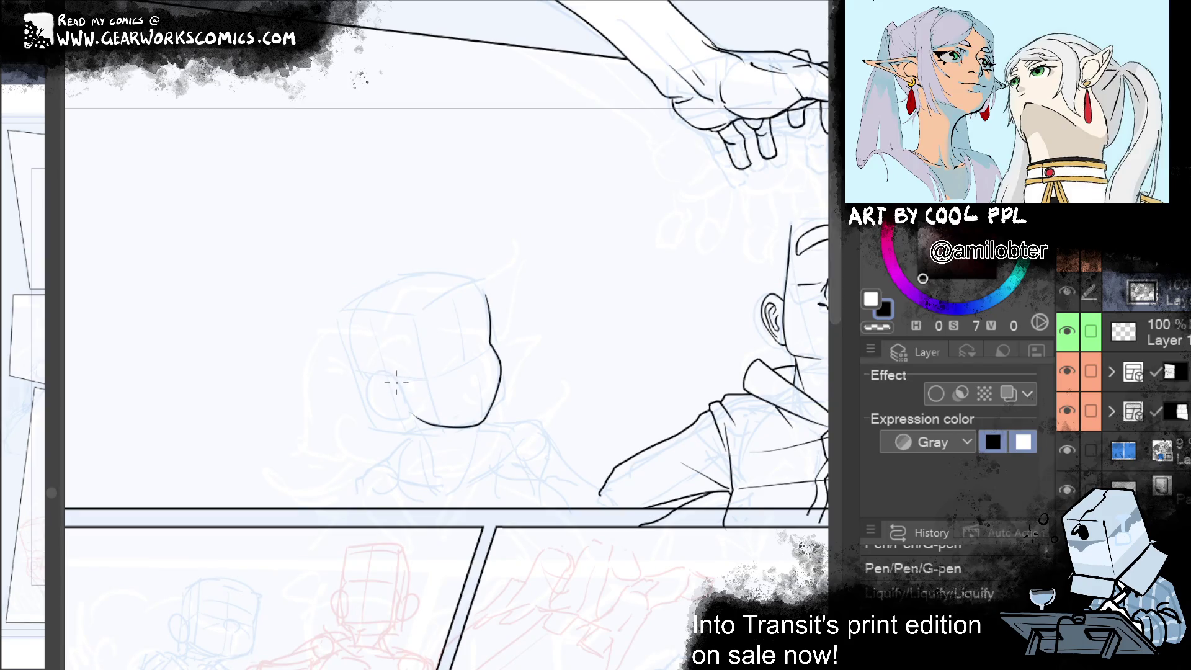
key("ctrl+y")
Draw the ear curving up from the jaw and try several inner-ear curls
mouse_move(415, 423)
left_mouse_down()
mouse_move(402, 422)
mouse_move(388, 370)
left_mouse_up()
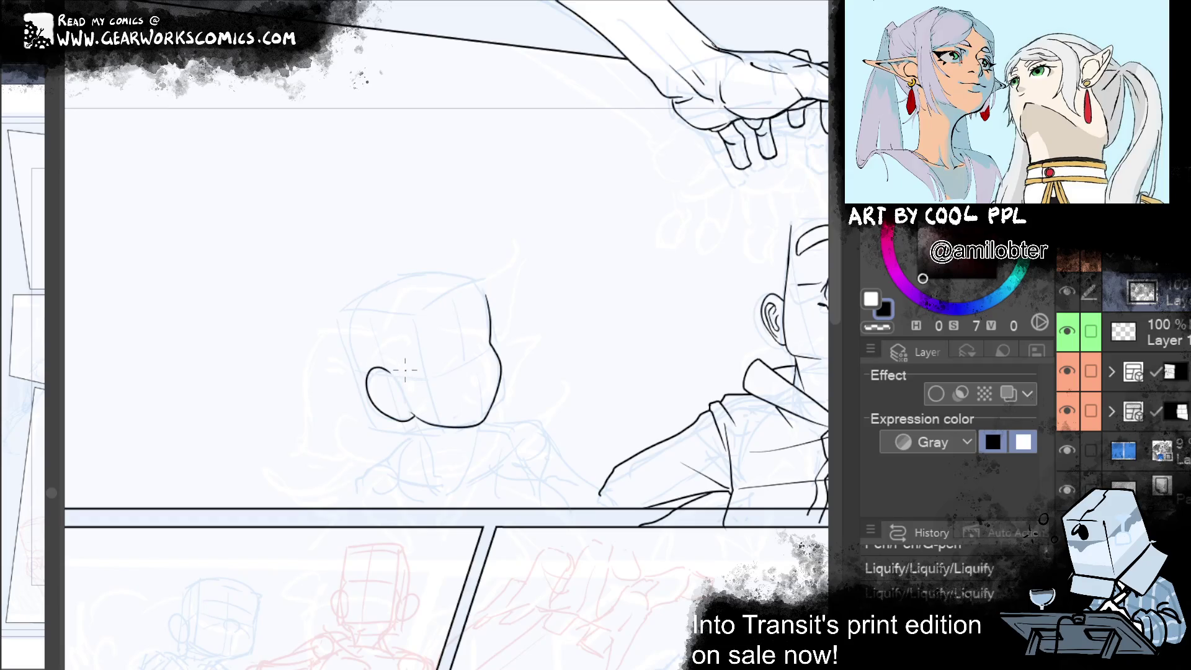
left_click_drag(367, 356, 370, 353)
key("ctrl+z")
key("ctrl+z")
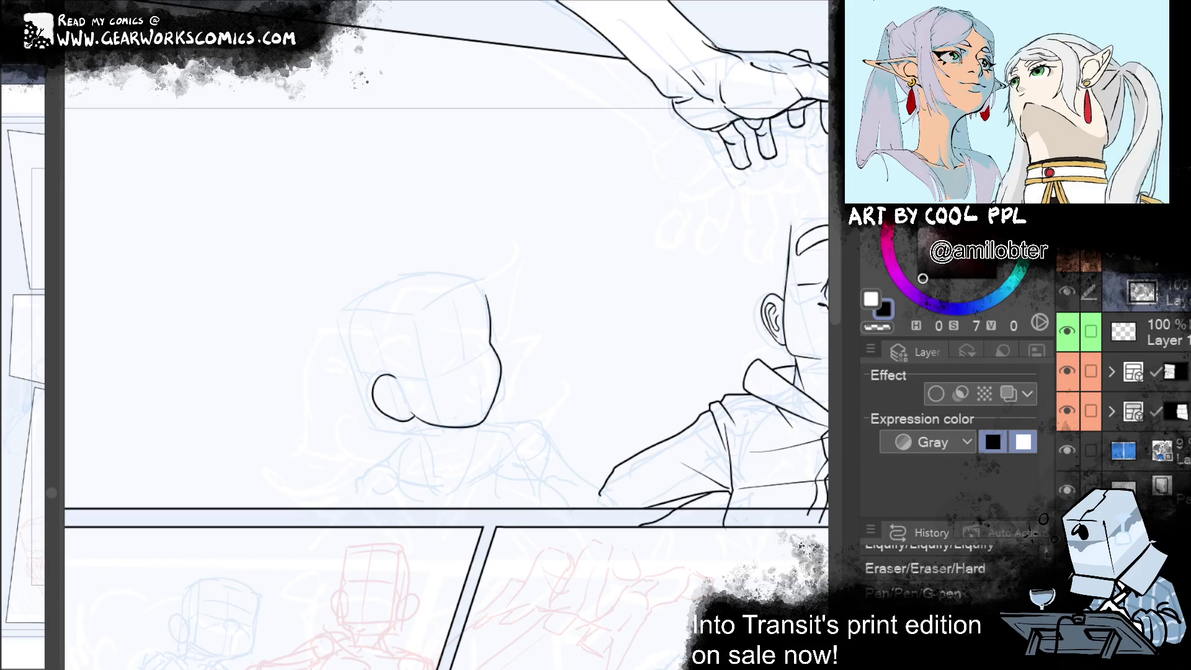
key("ctrl+y")
key("ctrl+y")
key("ctrl+z")
left_click_drag(382, 391, 397, 415)
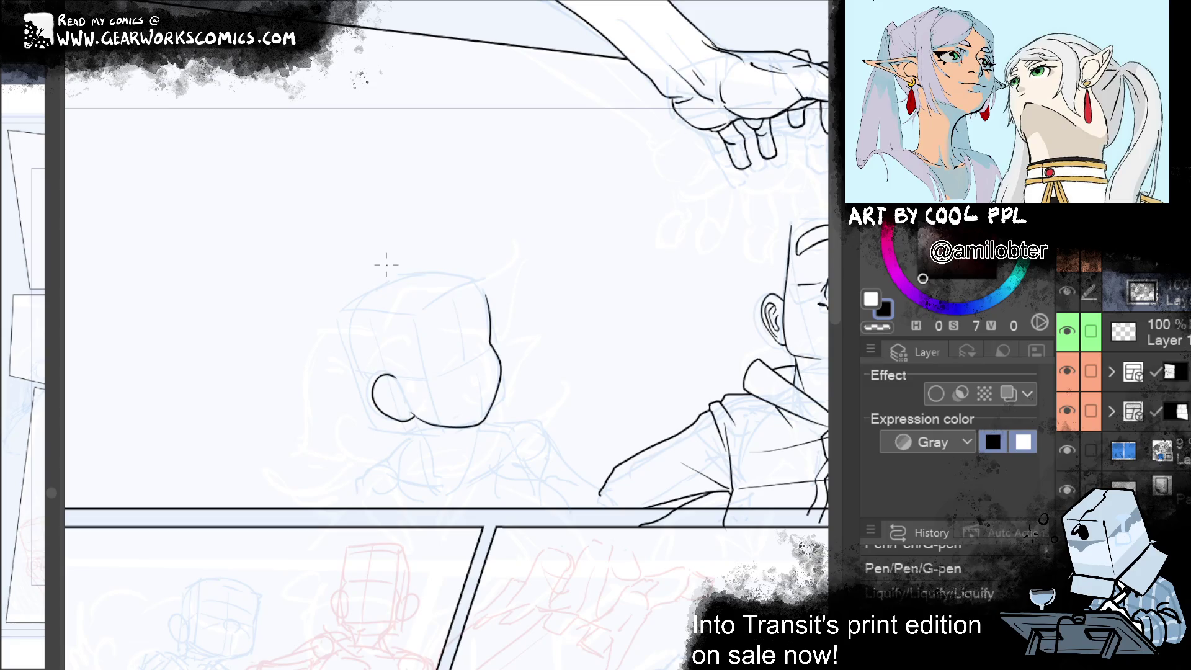
left_click_drag(388, 385, 379, 402)
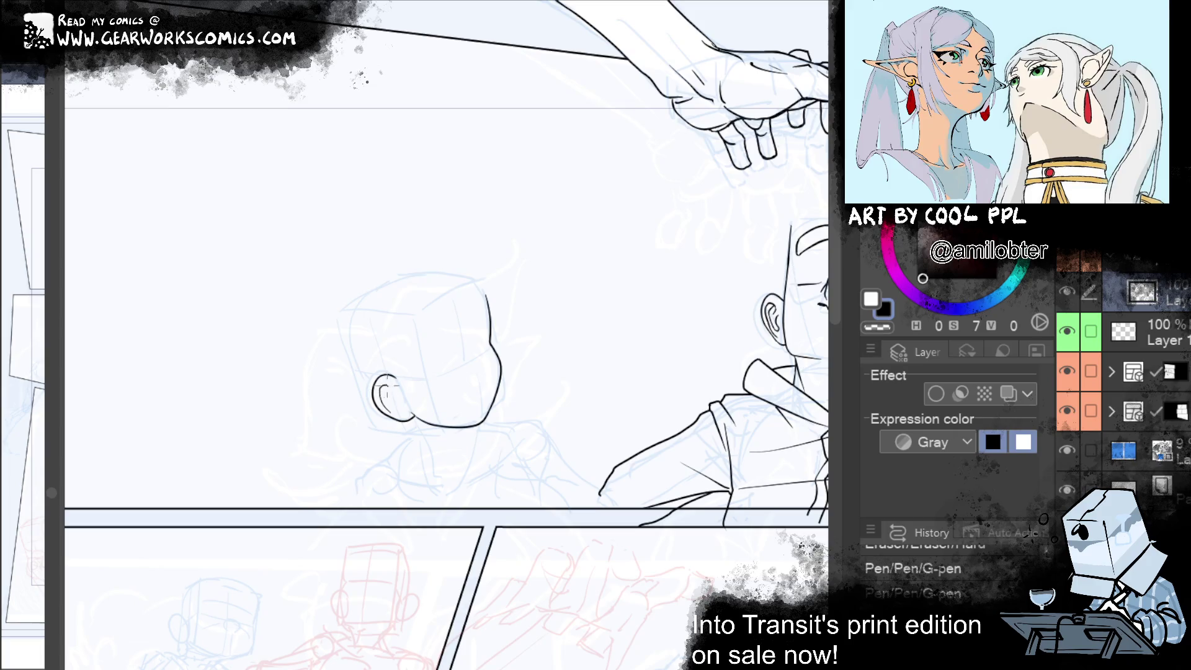
key("ctrl+z")
left_click_drag(381, 386, 387, 391)
mouse_move(395, 379)
left_mouse_down()
mouse_move(384, 397)
mouse_move(406, 400)
left_mouse_up()
key("ctrl+z")
key("ctrl+z")
key("ctrl+z")
Zoom in, test a small inner-ear curve, undo all inner-ear strokes, and show the page grid
key("ctrl+plus")
mouse_move(367, 407)
left_mouse_down()
mouse_move(380, 410)
mouse_move(367, 409)
mouse_move(363, 430)
mouse_move(368, 406)
mouse_move(393, 422)
mouse_move(371, 428)
mouse_move(389, 438)
left_mouse_up()
key("ctrl+z")
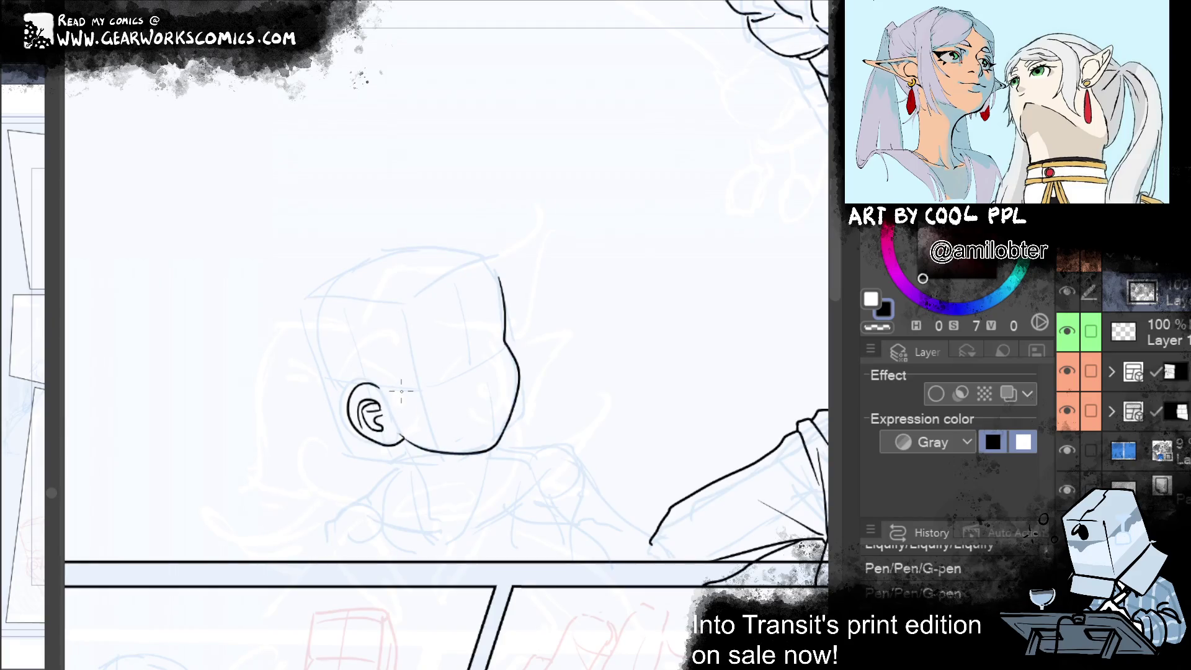
key("ctrl+z")
key("ctrl+z")
key("ctrl+z")
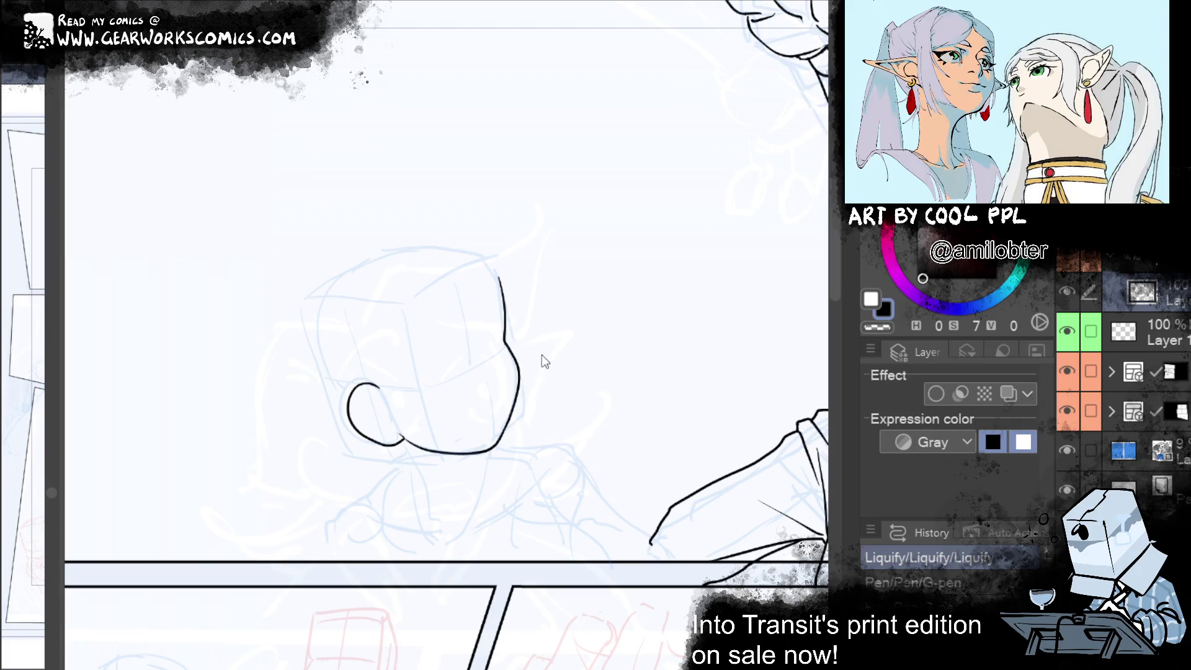
key("ctrl+Tab")
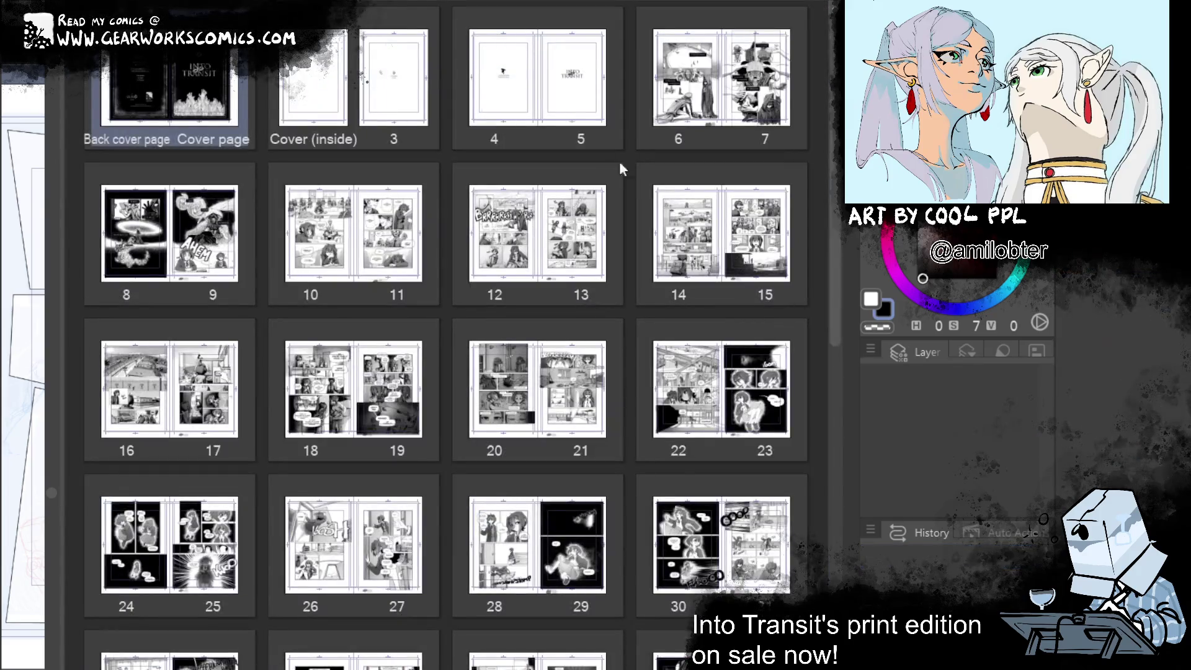
Open the pages 6–7 spread and scroll around it to review the finished pages
left_click(730, 60)
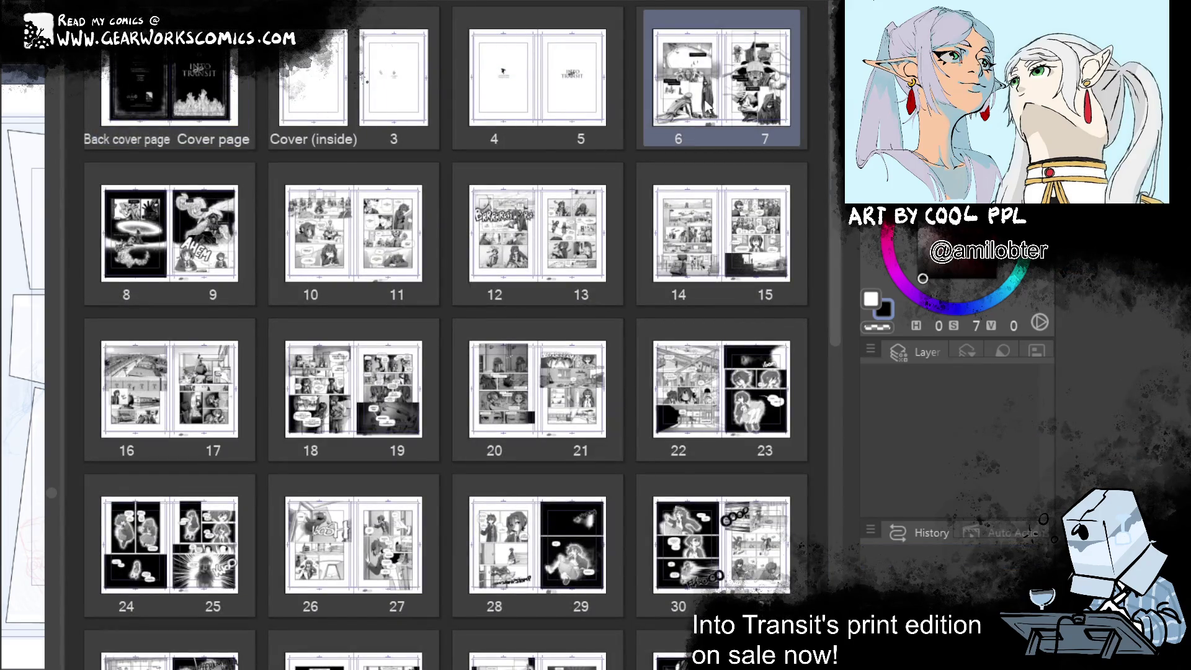
double_click(708, 111)
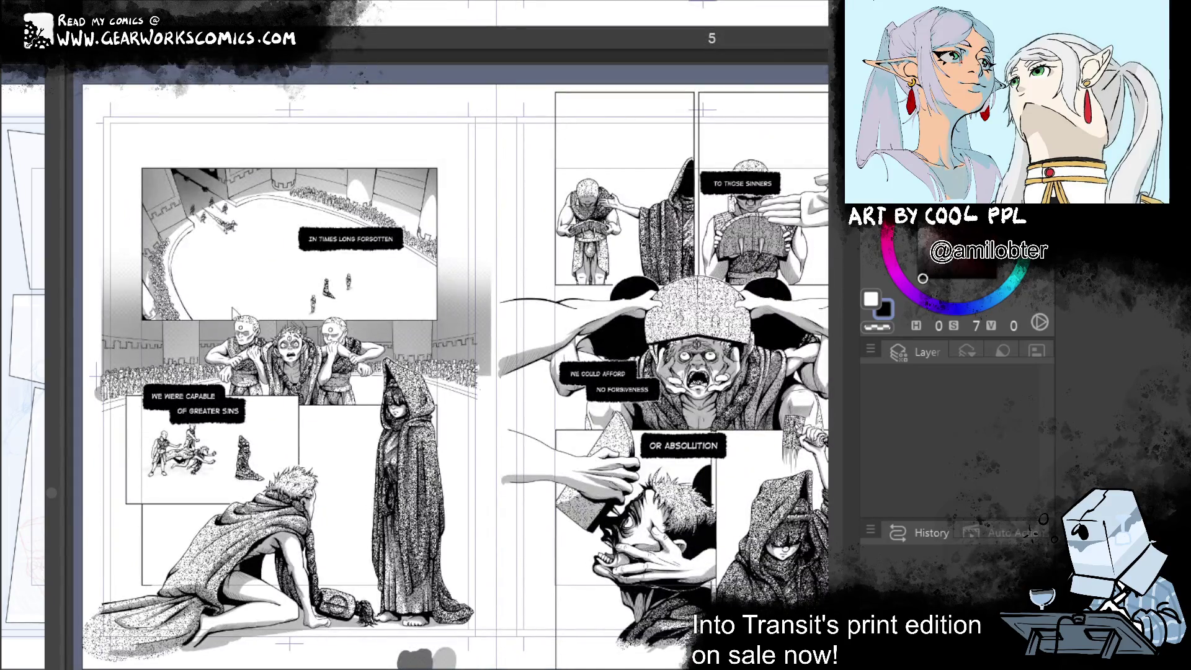
scroll(432, 460, "right", 3)
scroll(429, 454, "down", 3)
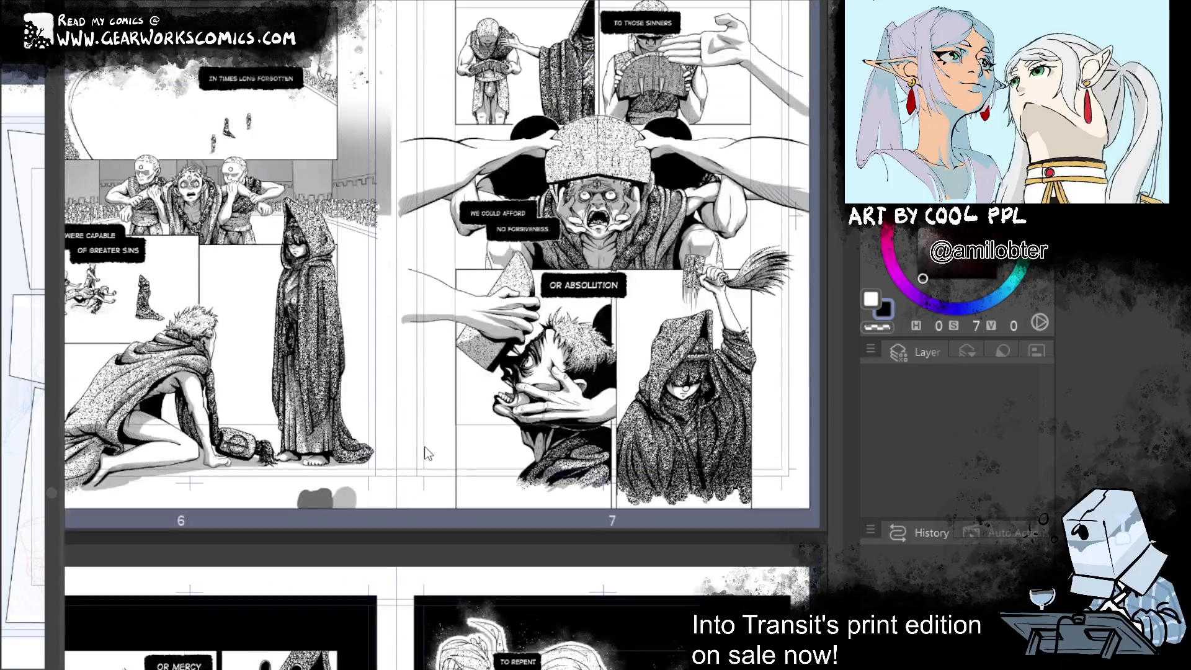
scroll(423, 444, "down", 8)
scroll(541, 340, "up", 1)
scroll(541, 340, "down", 1)
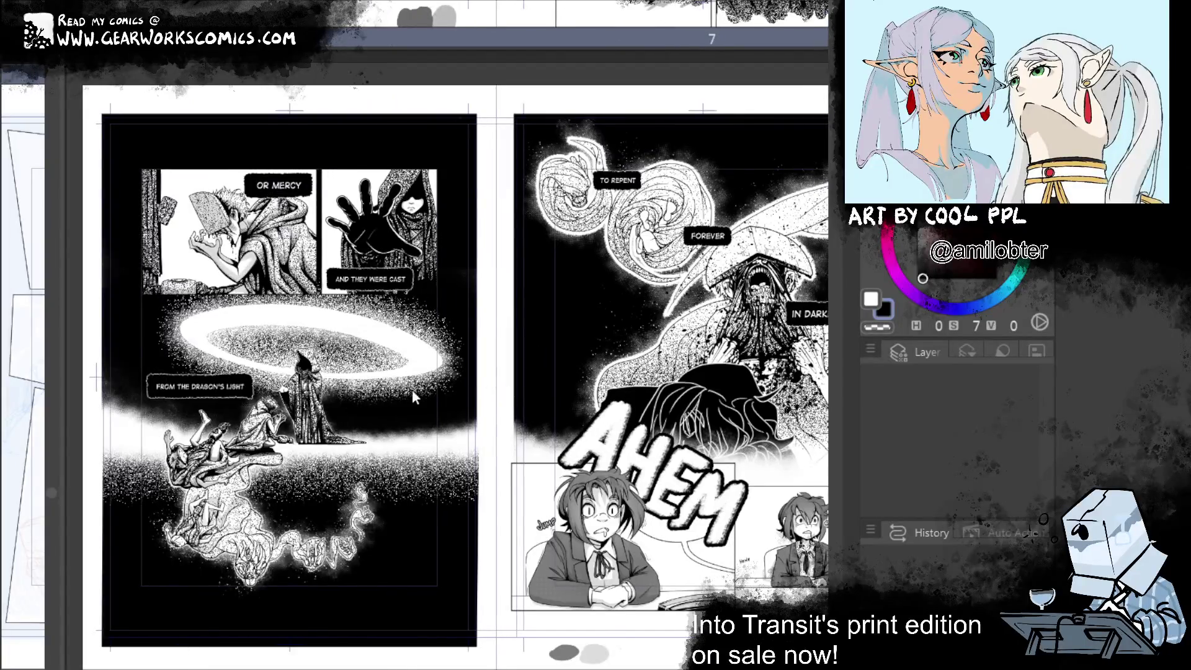
scroll(422, 364, "up", 10)
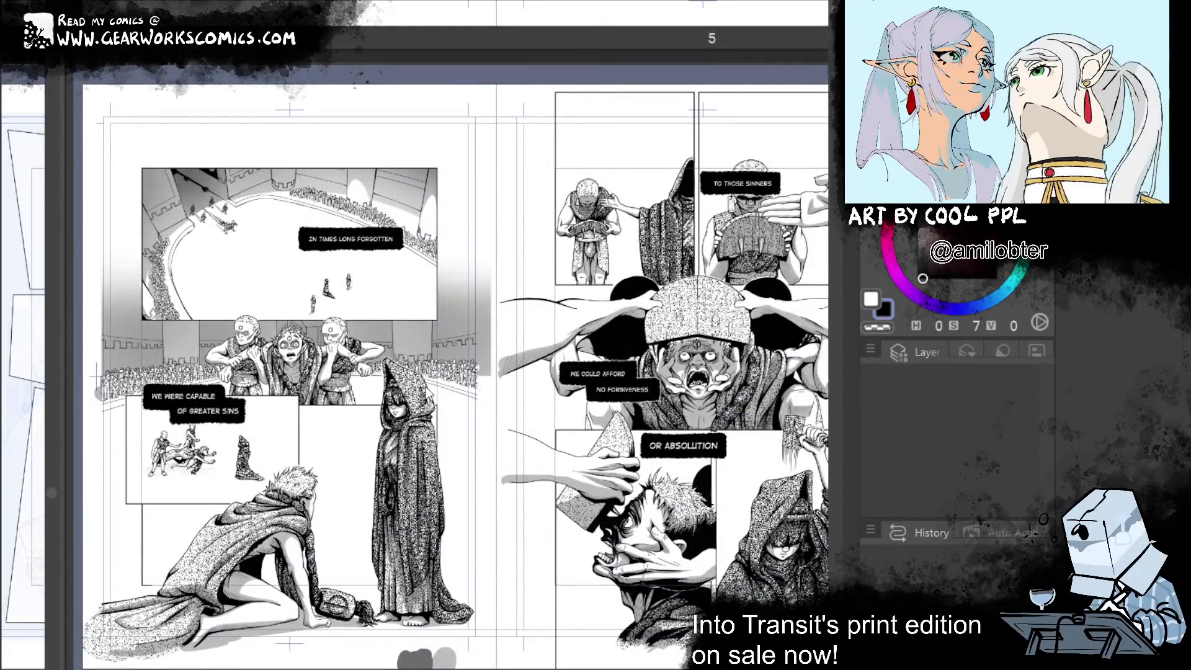
scroll(430, 393, "down", 1)
scroll(430, 393, "up", 1)
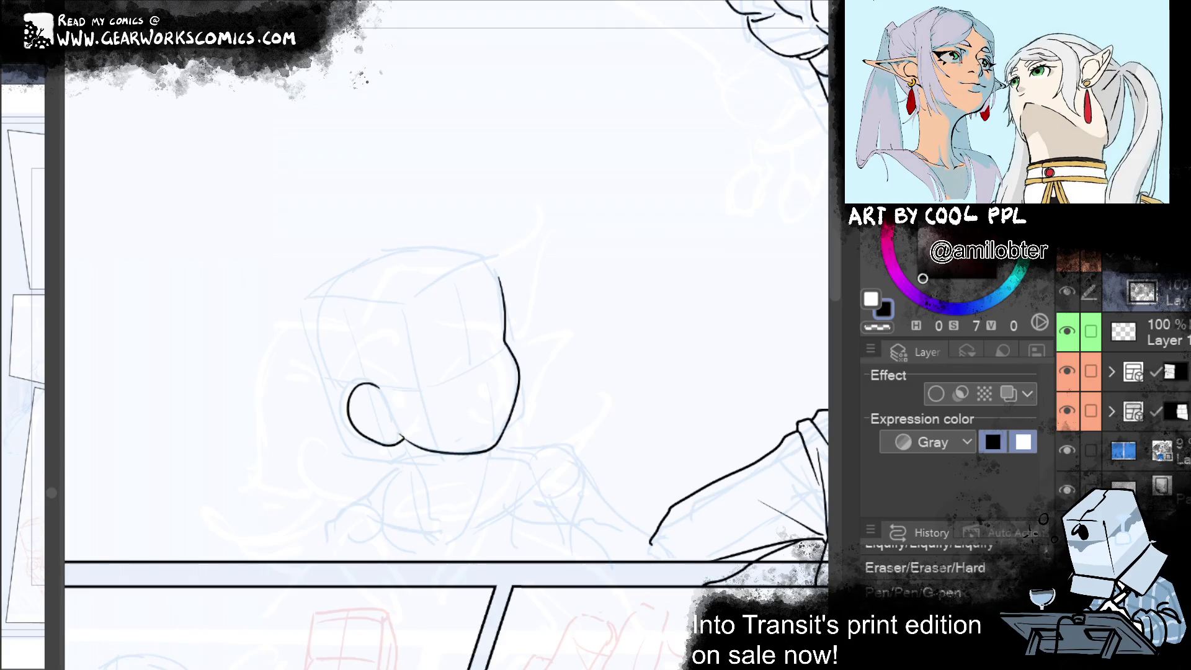
Smooth the ear-jaw join and redraw a thicker inner ear curl
left_click_drag(396, 441, 411, 439)
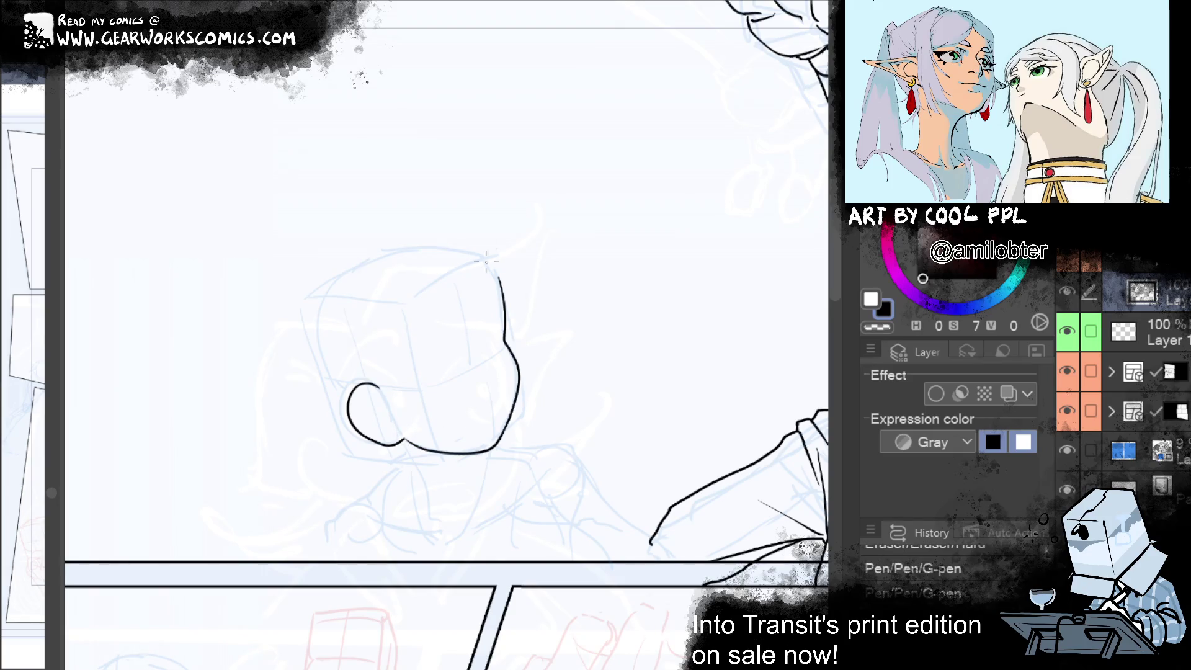
mouse_move(377, 399)
left_mouse_down()
mouse_move(388, 424)
mouse_move(371, 415)
mouse_move(389, 420)
left_mouse_up()
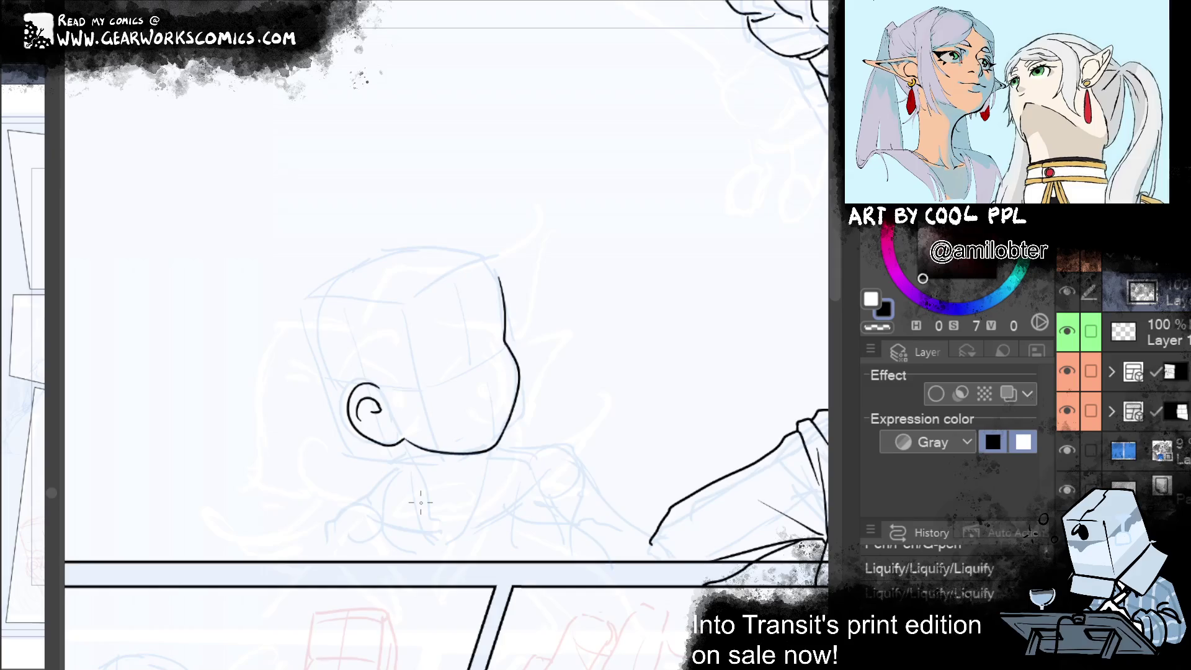
mouse_move(377, 400)
left_mouse_down()
mouse_move(390, 434)
mouse_move(366, 428)
mouse_move(381, 437)
left_mouse_up()
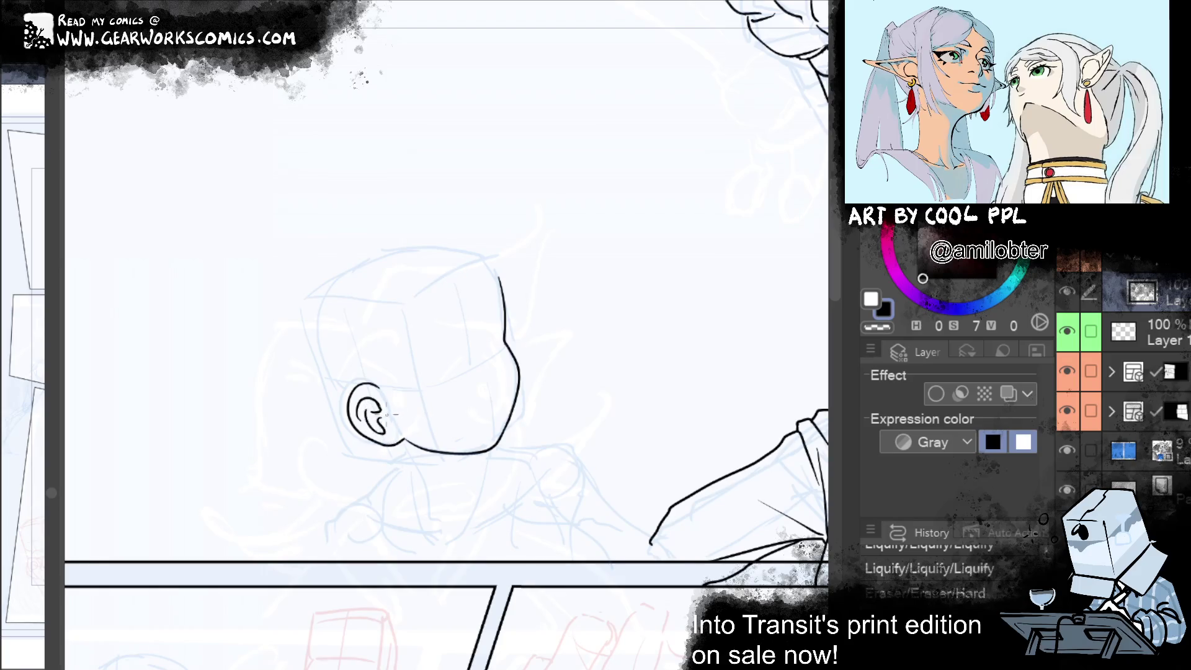
left_click_drag(371, 400, 385, 425)
key("ctrl+z")
key("ctrl+z")
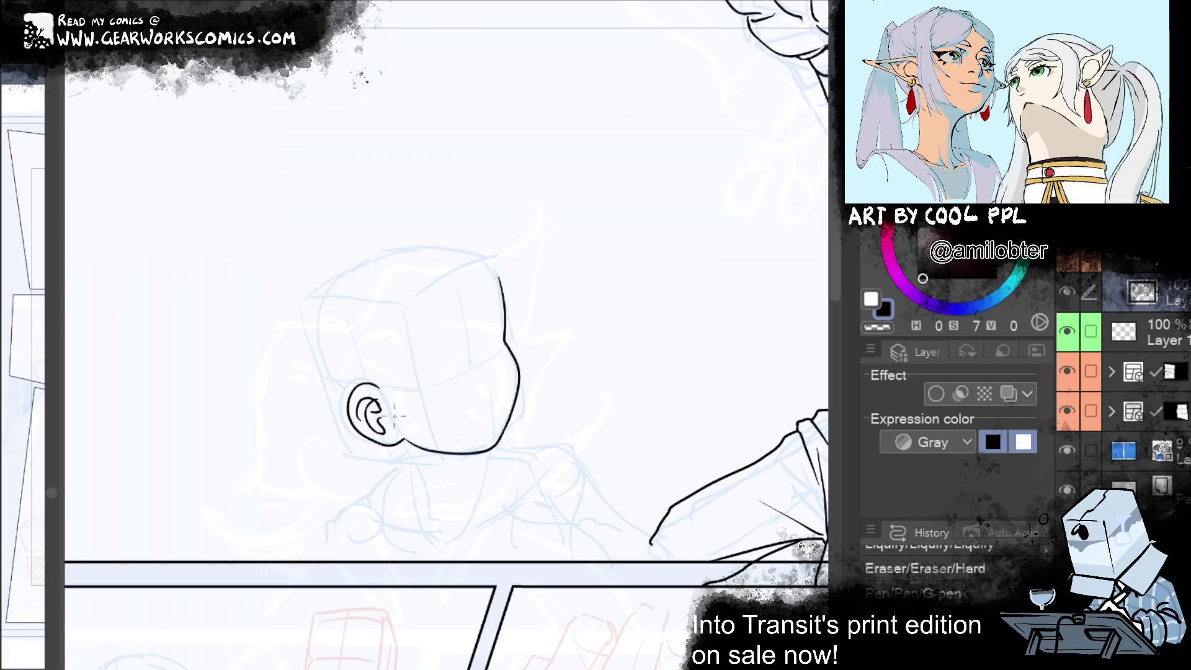
left_click_drag(366, 402, 380, 417)
Lasso the ear and try Scale/Rotate on it, then cancel the transform and deselect
mouse_move(715, 499)
left_mouse_down()
mouse_move(635, 500)
mouse_move(638, 524)
mouse_move(628, 519)
left_mouse_up()
mouse_move(301, 411)
left_mouse_down()
mouse_move(322, 446)
mouse_move(286, 454)
mouse_move(270, 426)
mouse_move(276, 402)
left_mouse_up()
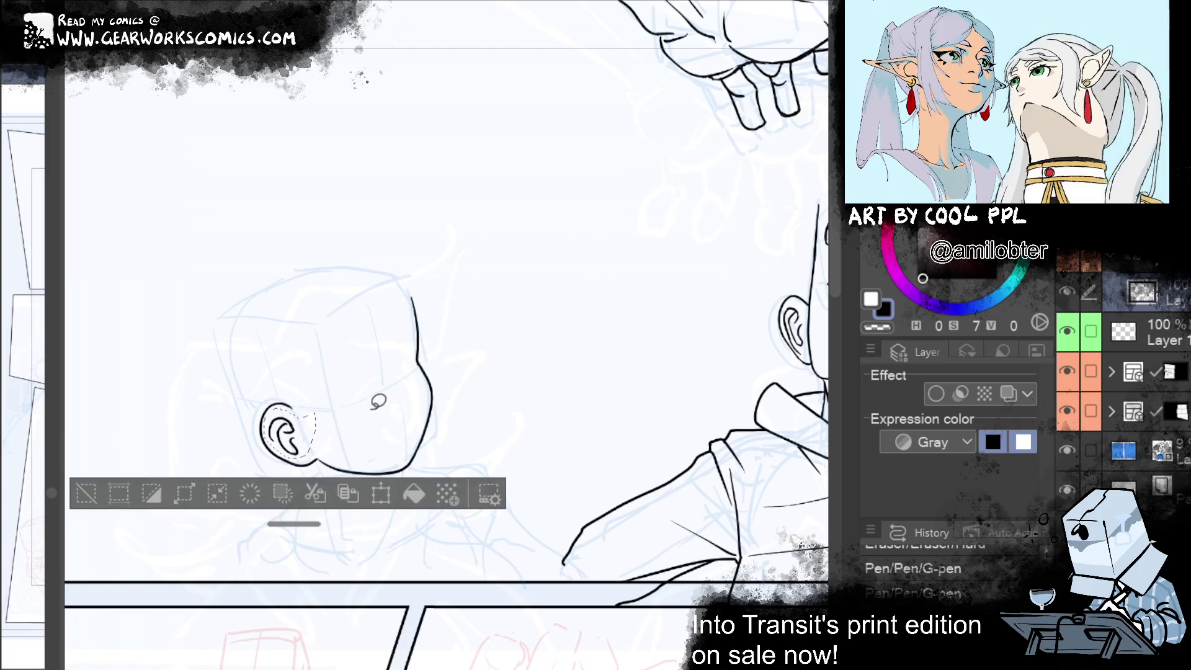
left_click(381, 494)
left_click_drag(314, 445, 322, 433)
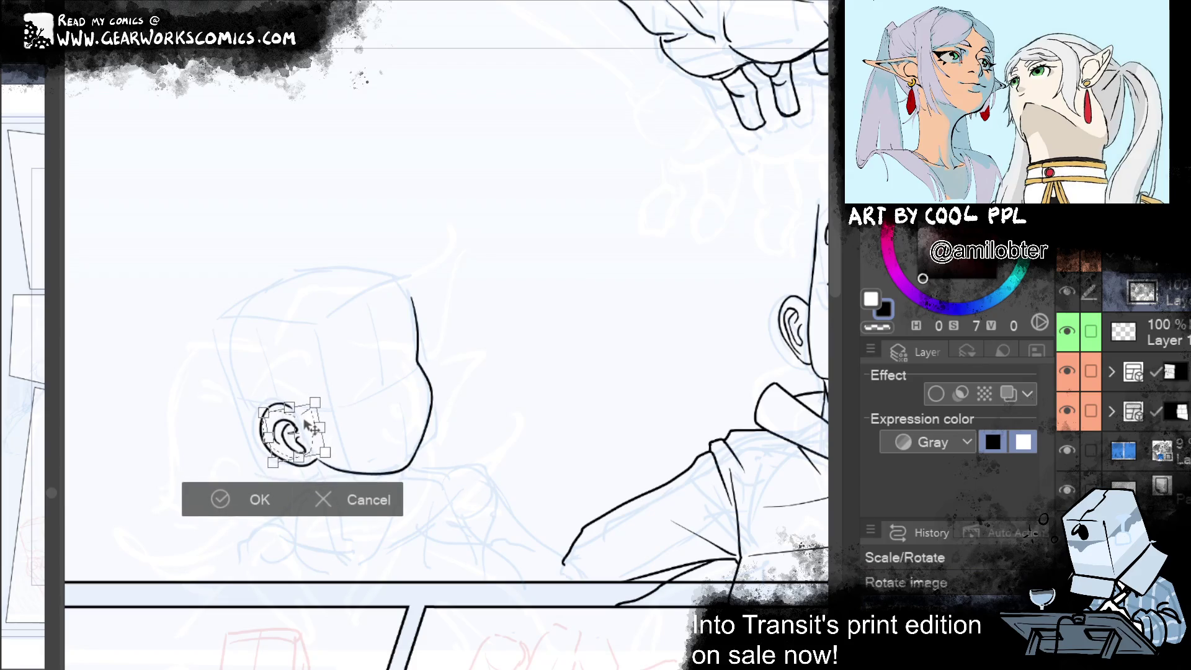
key("Escape")
key("ctrl+d")
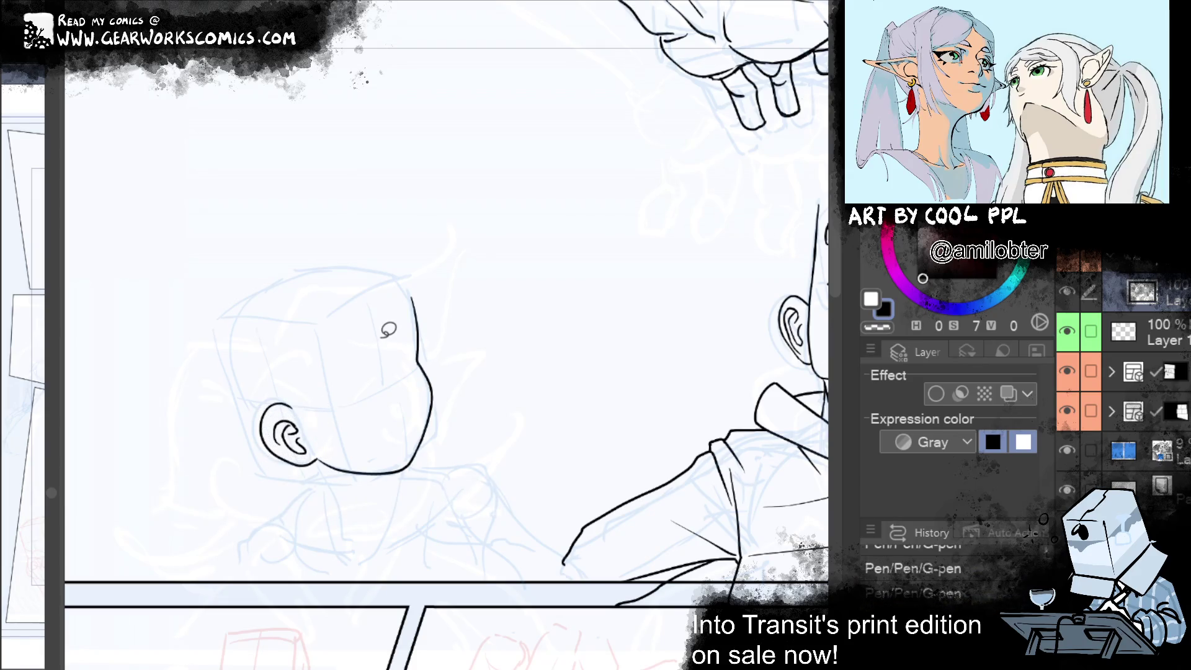
key("ctrl+shift+d")
left_click(384, 494)
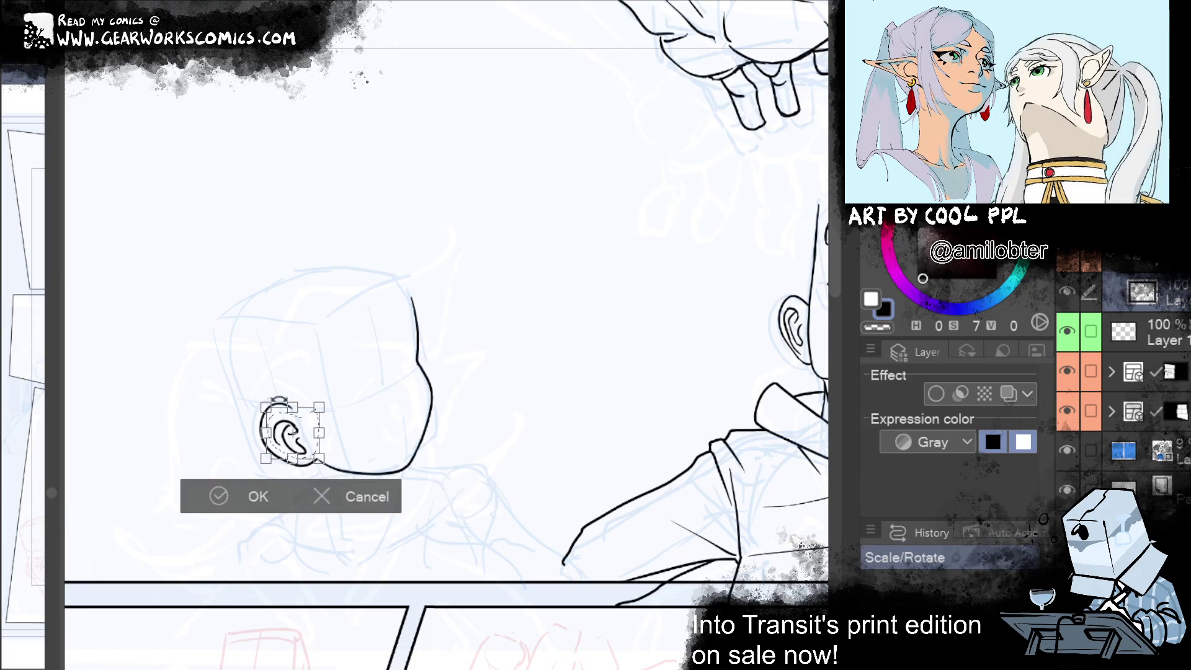
left_click(353, 496)
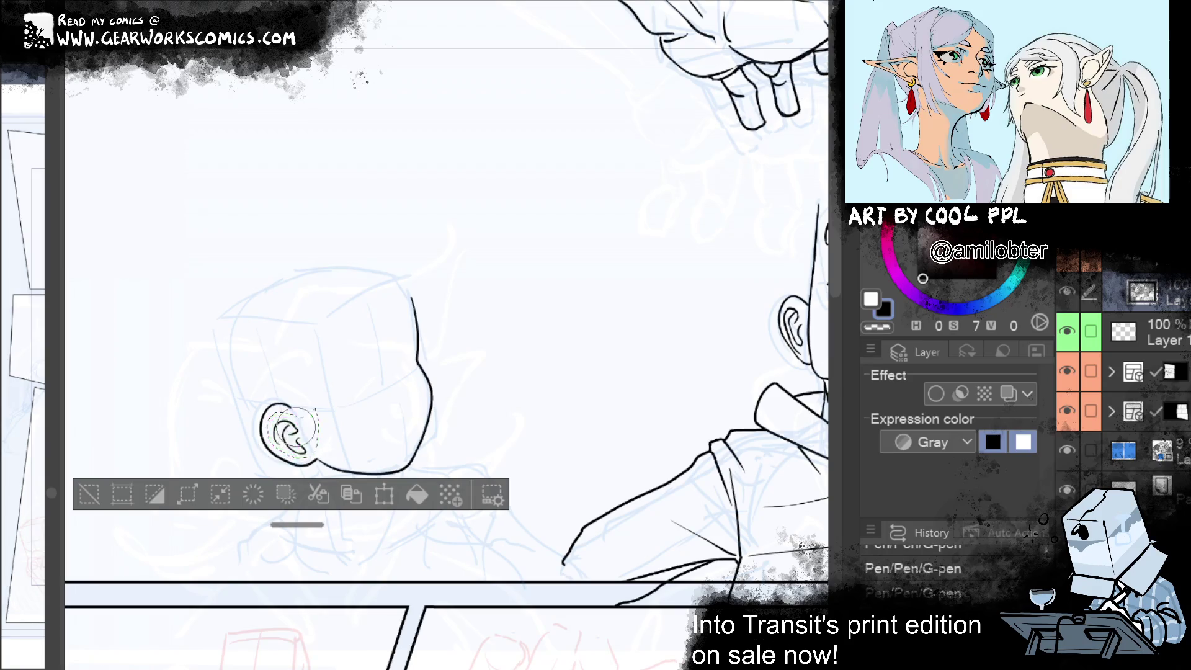
left_click(87, 491)
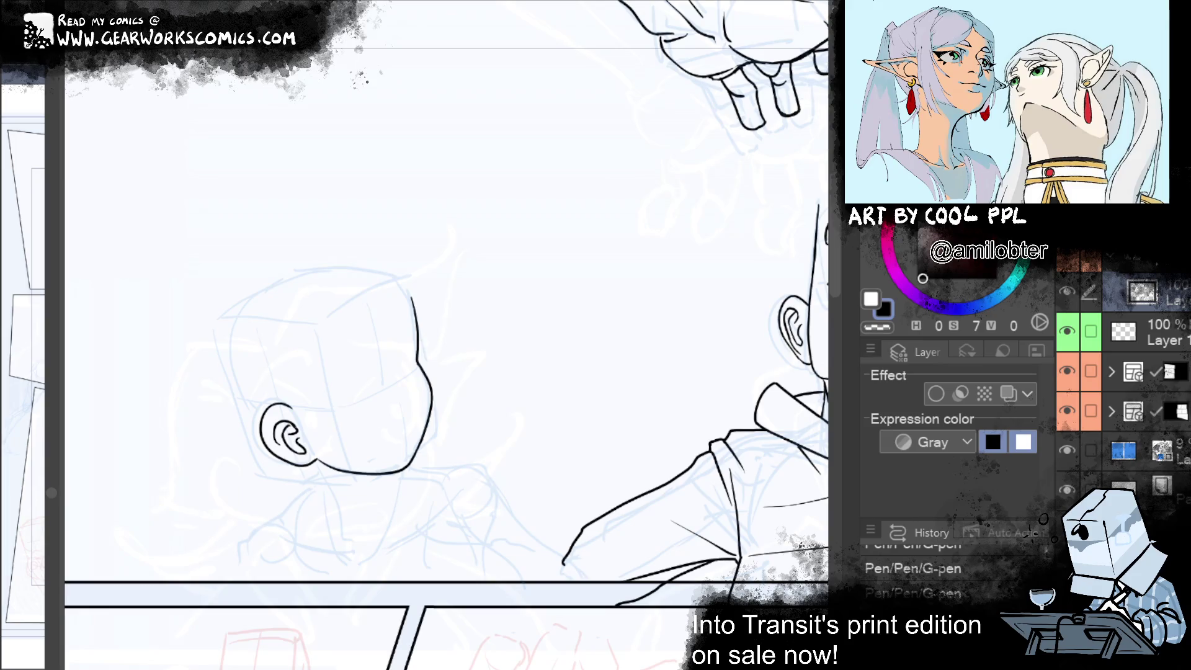
left_click_drag(542, 492, 485, 504)
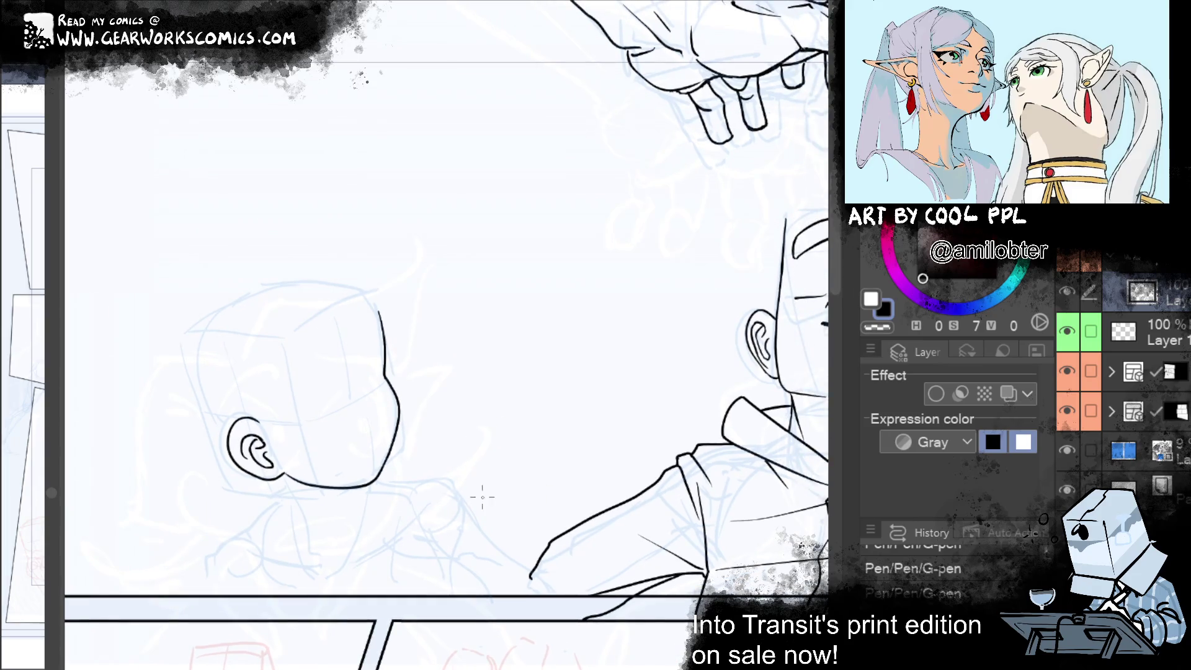
Warp the ear's strokes into a new shape with Liquify
mouse_move(263, 447)
left_mouse_down()
mouse_move(272, 385)
mouse_move(212, 399)
left_mouse_up()
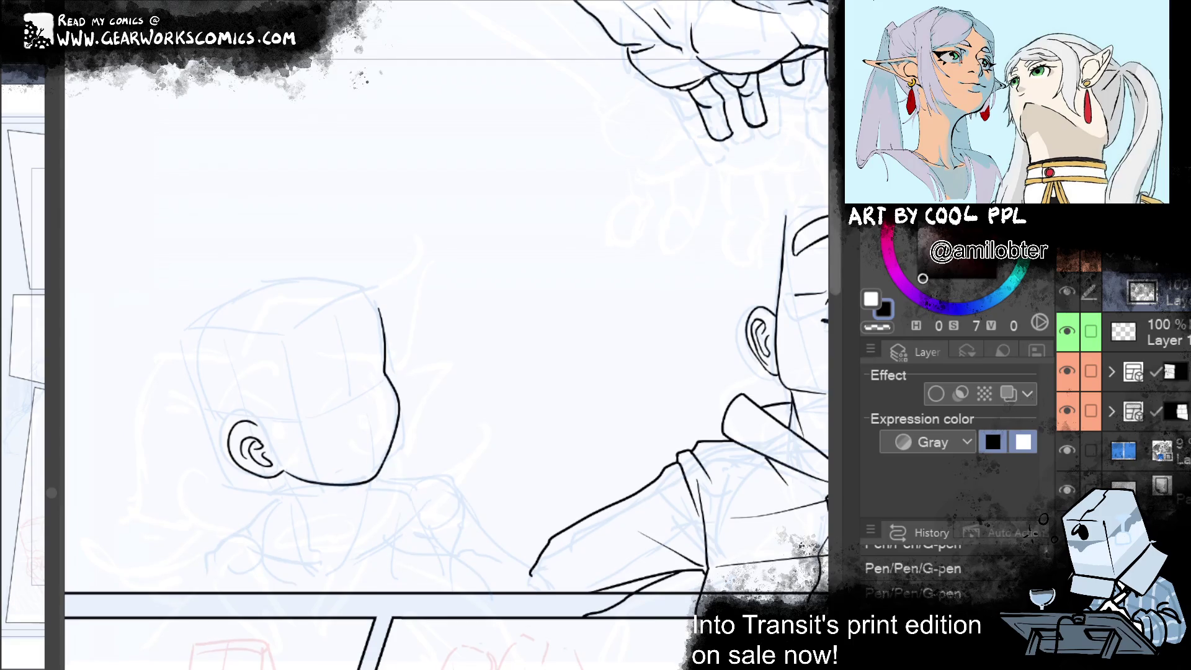
left_click_drag(579, 425, 658, 442)
left_click_drag(683, 401, 707, 388)
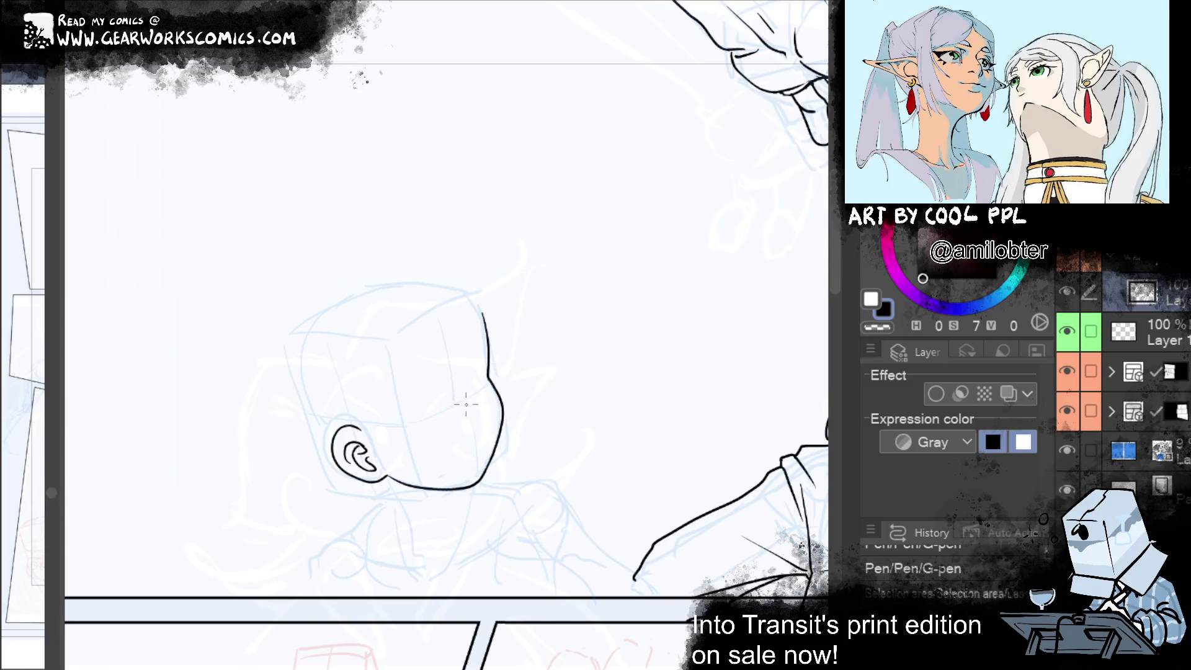
Ink a closed eye curve on the face and lasso the area along the profile
left_click_drag(466, 405, 487, 415)
left_click_drag(487, 404, 493, 424)
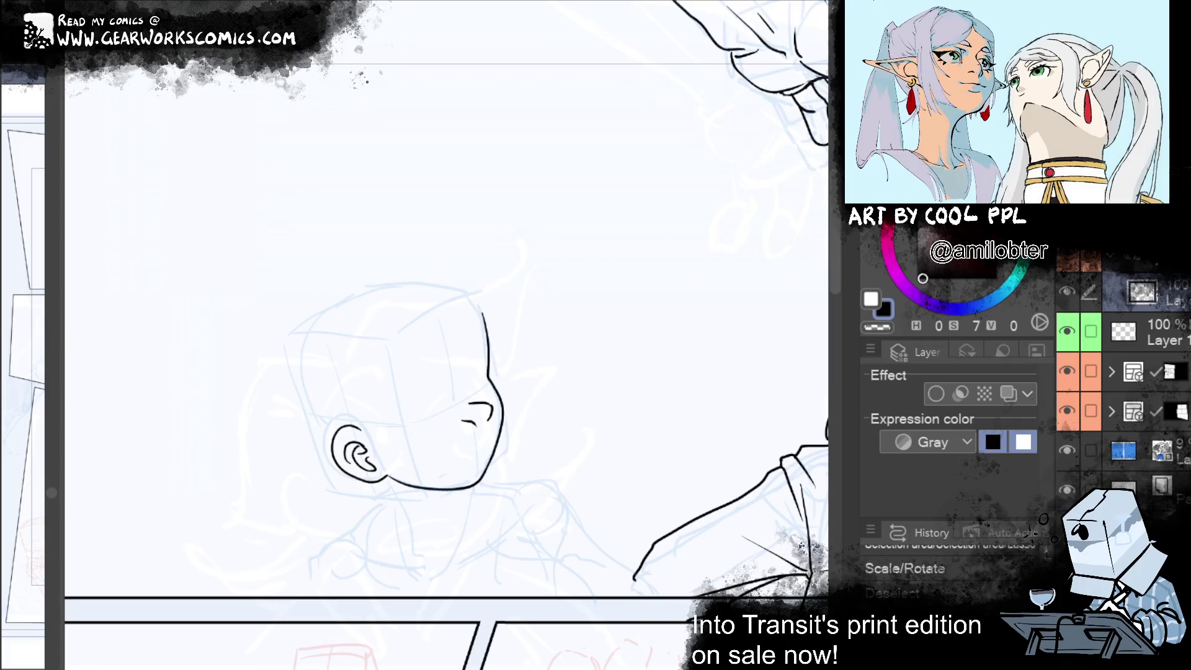
mouse_move(462, 349)
left_mouse_down()
mouse_move(500, 397)
mouse_move(487, 456)
mouse_move(492, 414)
mouse_move(427, 341)
left_mouse_up()
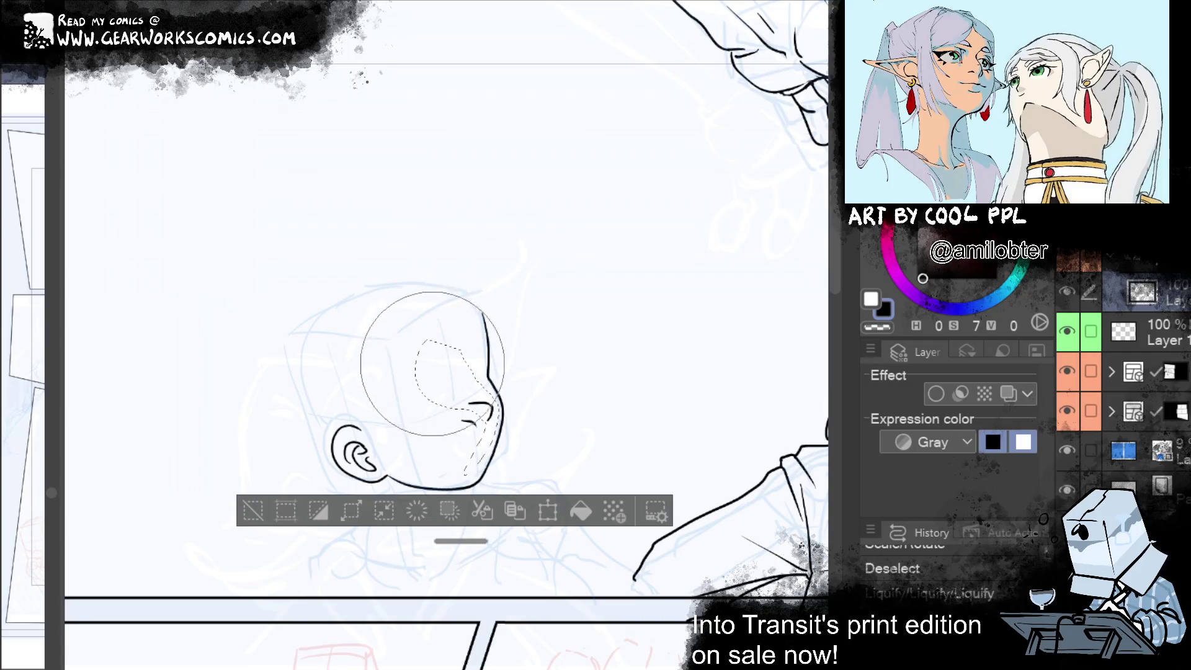
Push the face outline, nose and chin with Liquify, undoing a stray warp and selection
left_click_drag(407, 411, 443, 341)
mouse_move(499, 462)
left_mouse_down()
mouse_move(410, 397)
mouse_move(429, 366)
left_mouse_up()
left_click(253, 511)
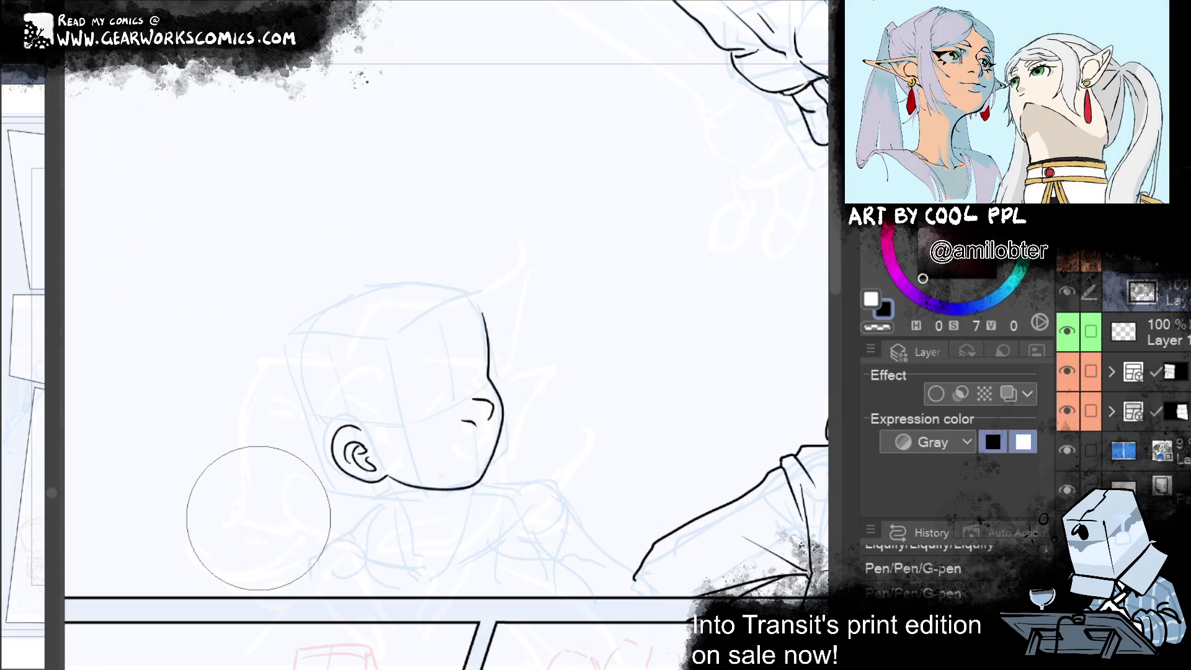
mouse_move(465, 359)
left_mouse_down()
mouse_move(511, 372)
mouse_move(521, 360)
left_mouse_up()
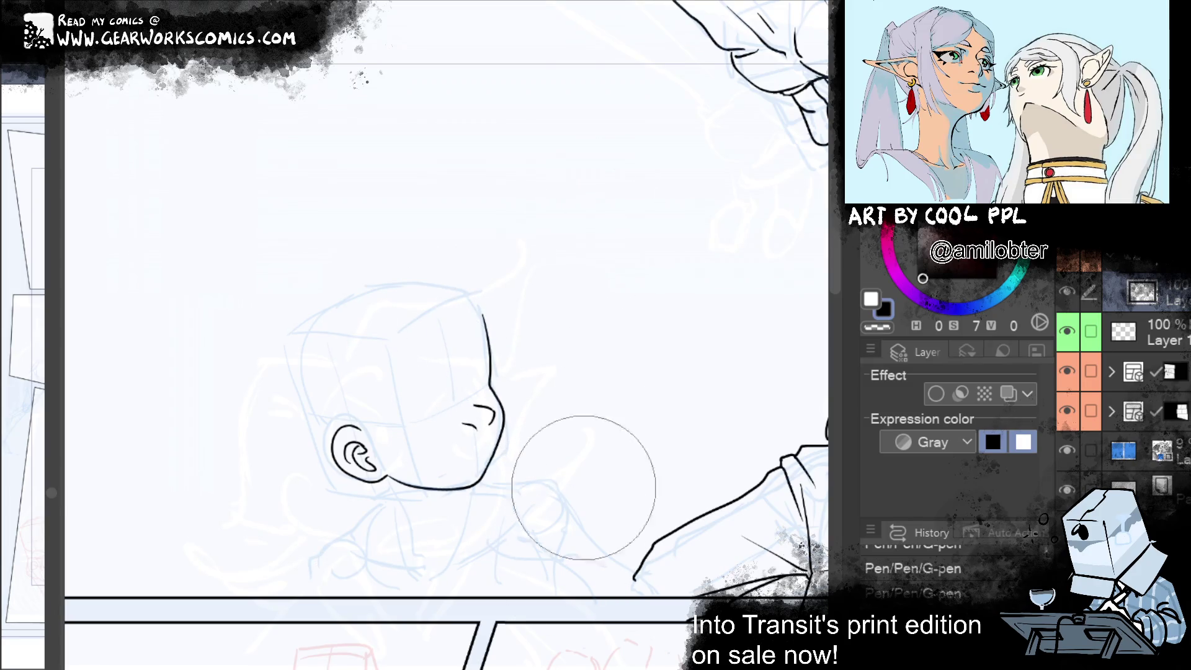
key("ctrl+z")
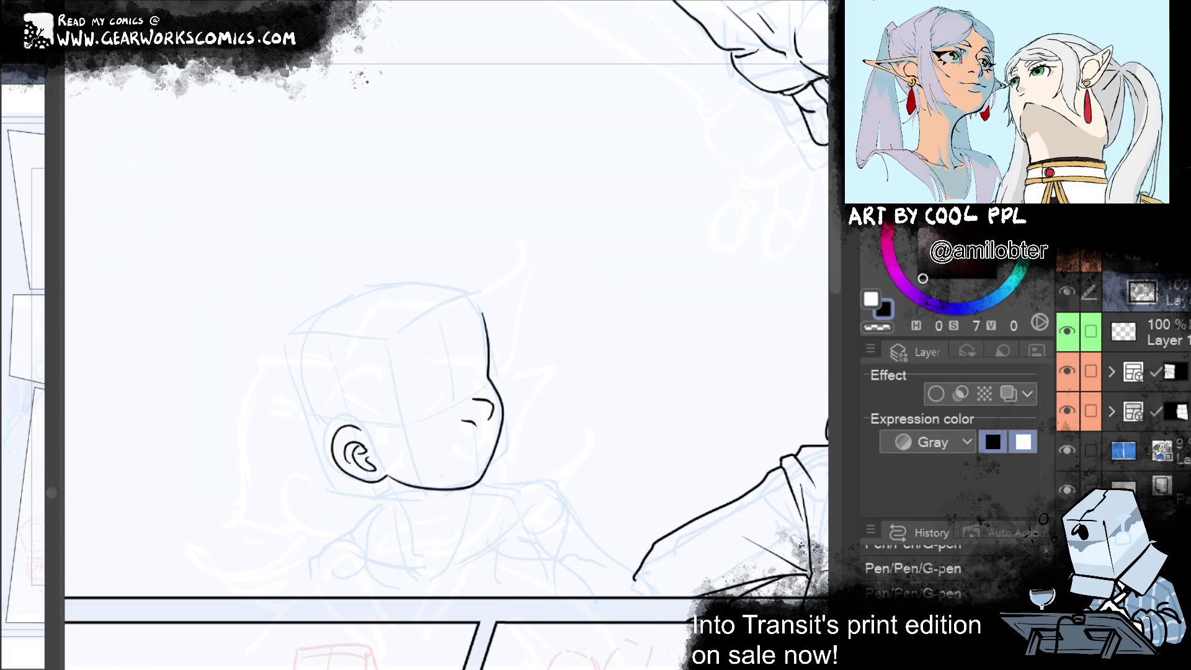
mouse_move(478, 274)
left_mouse_down()
mouse_move(501, 403)
mouse_move(484, 448)
mouse_move(462, 471)
mouse_move(394, 475)
mouse_move(585, 211)
mouse_move(565, 204)
left_mouse_up()
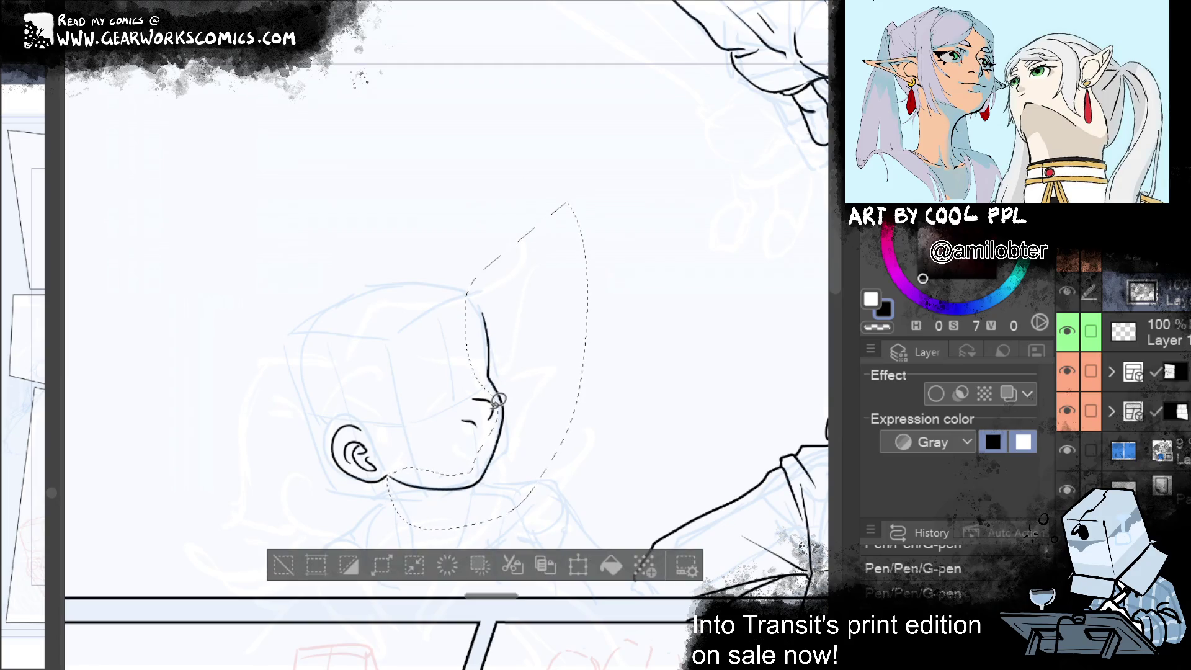
key("ctrl+d")
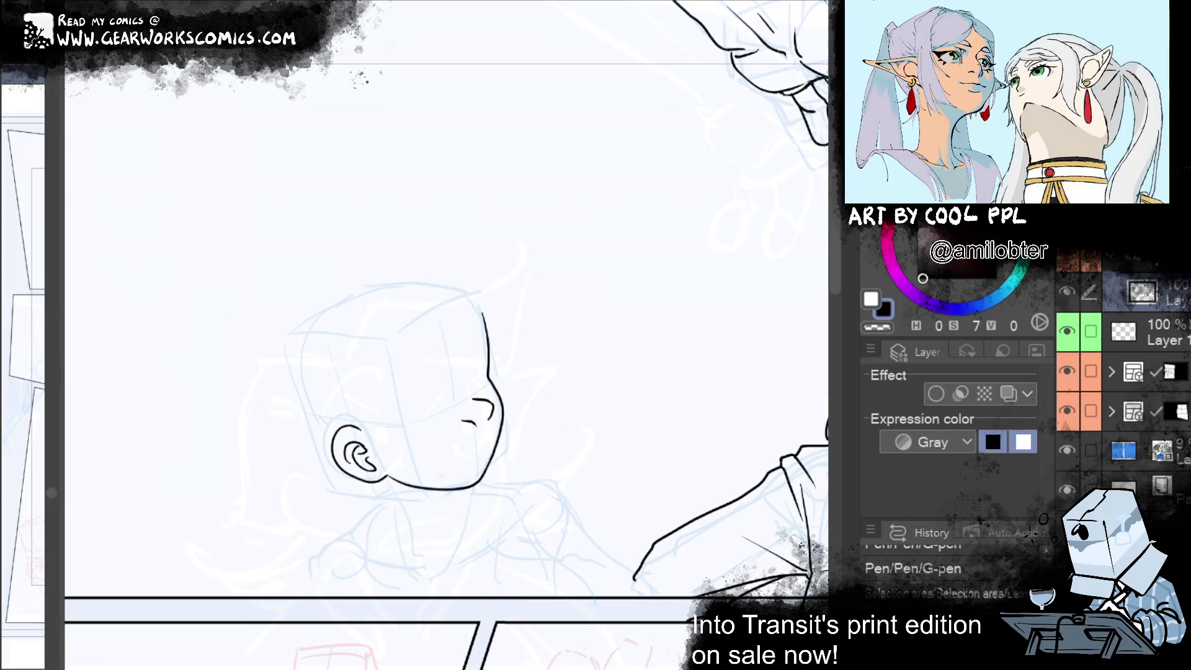
mouse_move(459, 370)
left_mouse_down()
mouse_move(499, 397)
mouse_move(433, 376)
left_mouse_up()
key("ctrl+z")
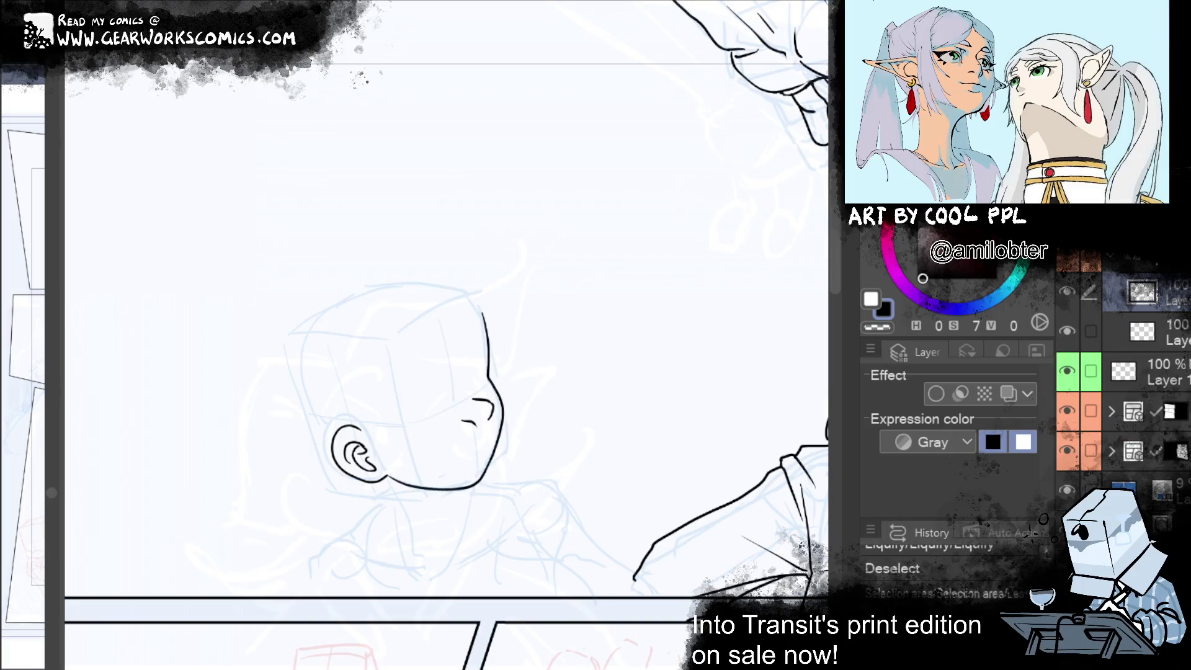
Redo the history through to the liquify step and push the face's right outline left
left_click(1184, 345)
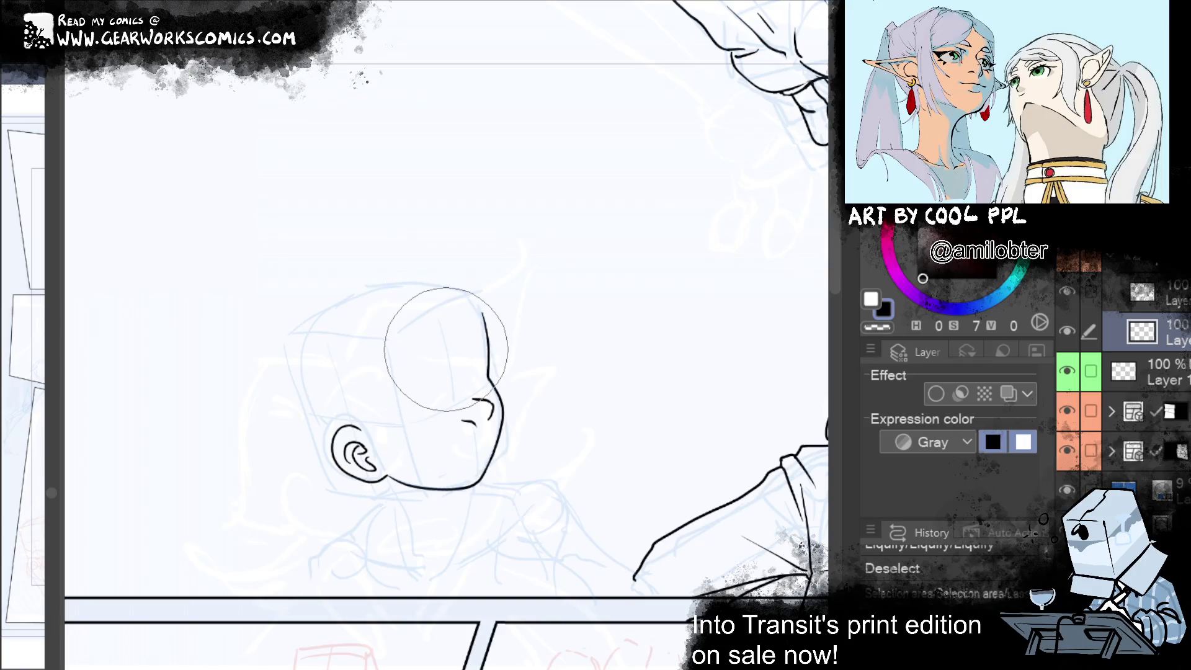
key("ctrl+y")
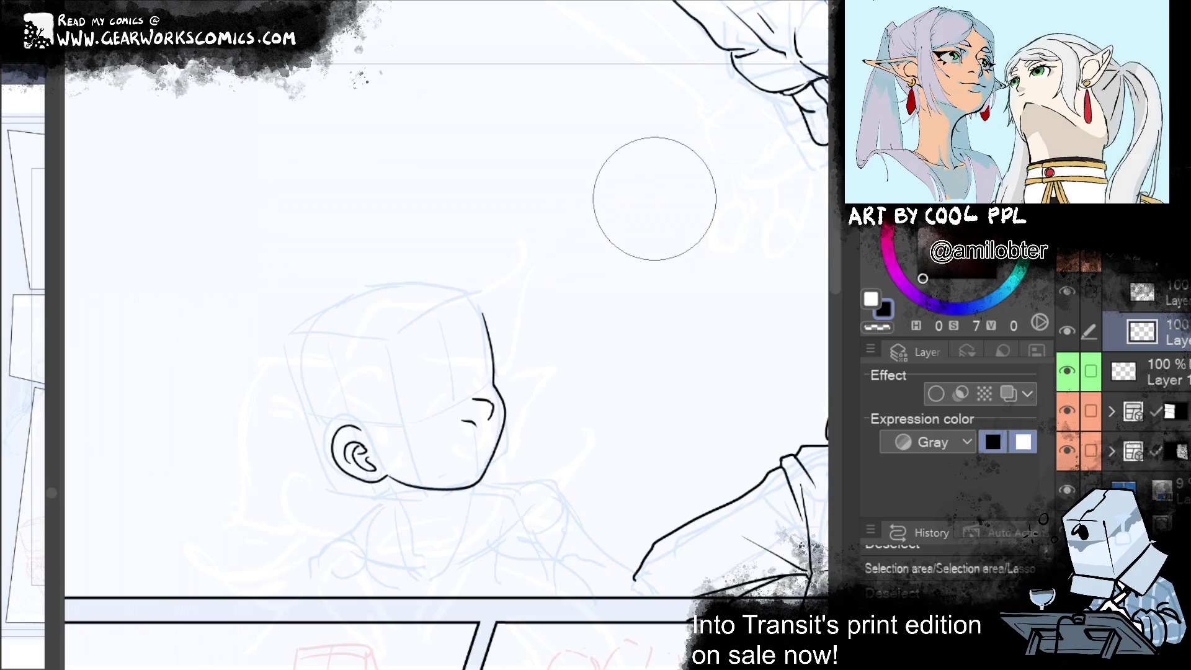
key("ctrl+y")
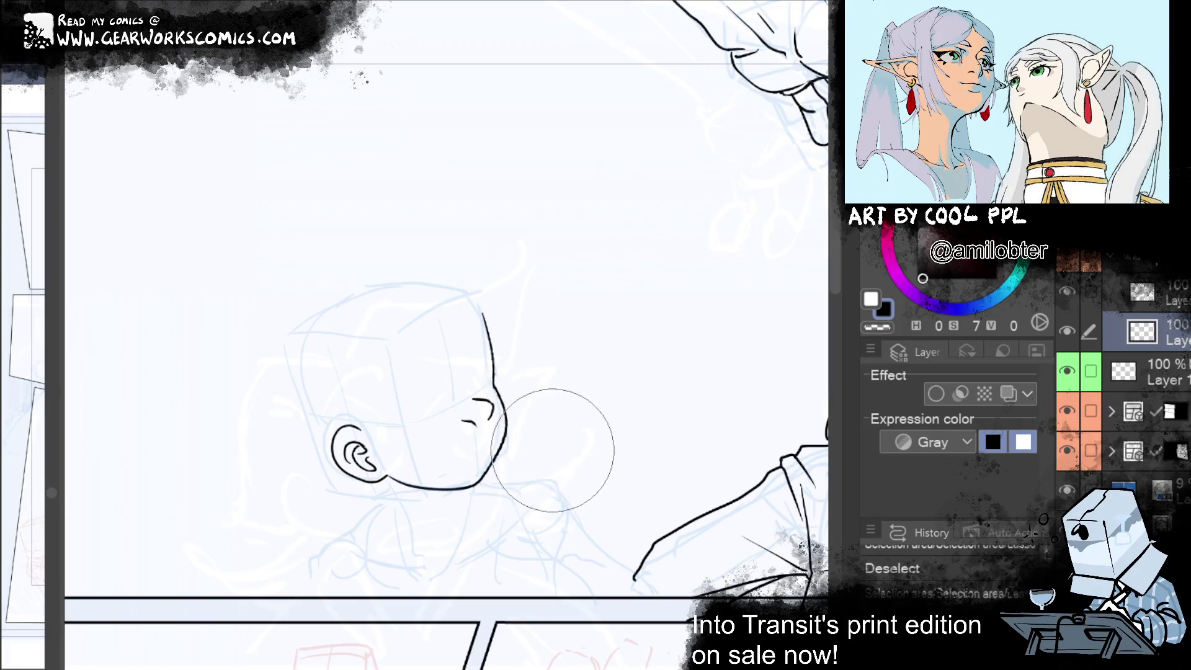
key("ctrl+y")
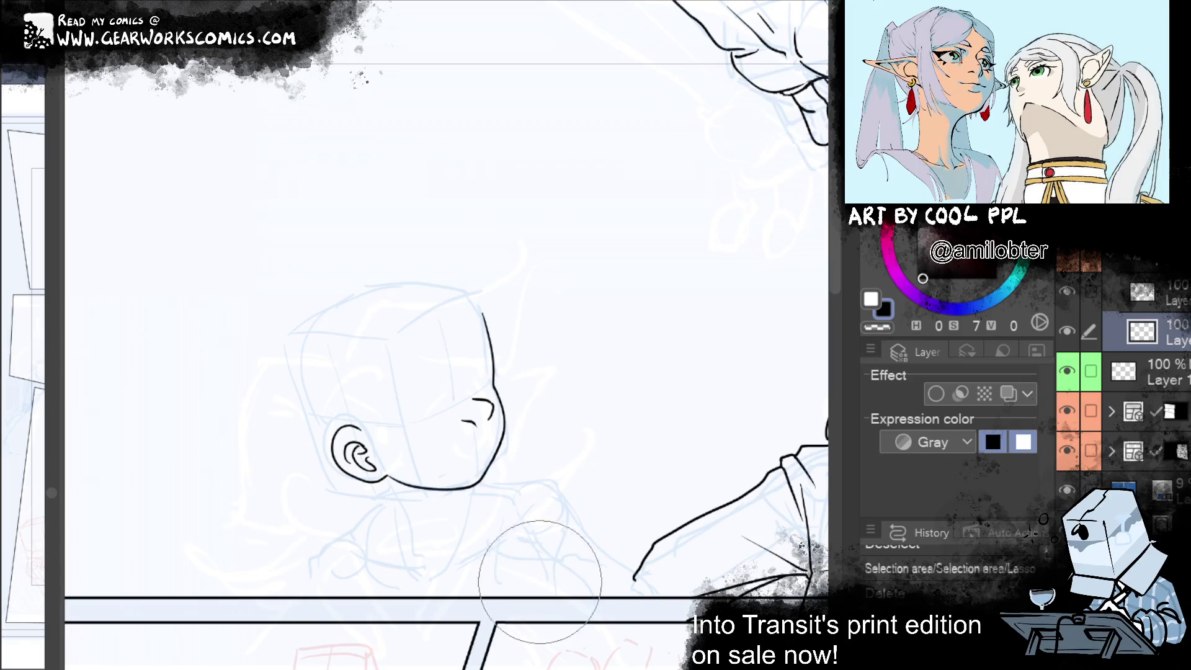
key("ctrl+y")
key("ctrl+y")
key("ctrl+y")
key("ctrl+y")
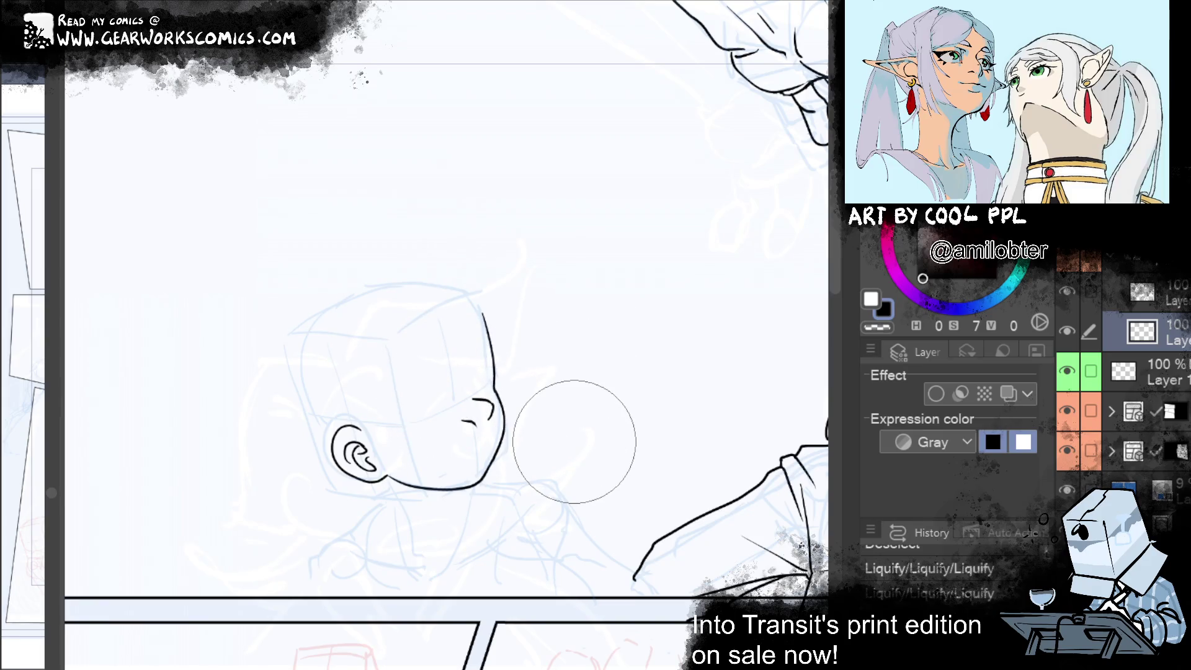
key("ctrl+y")
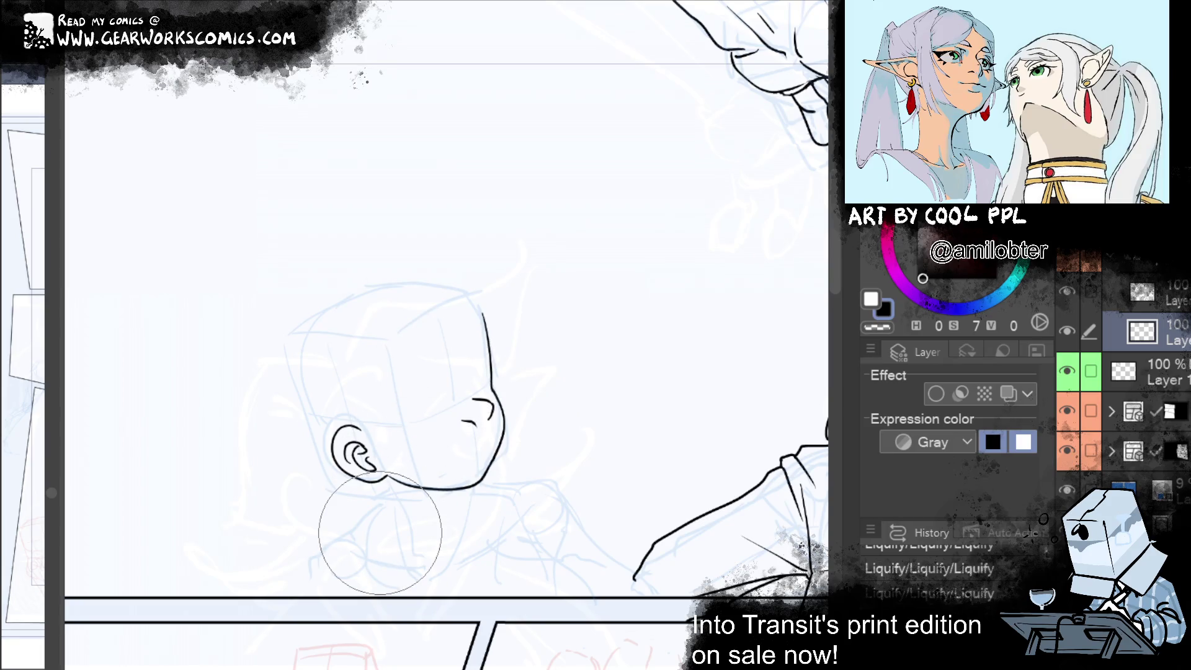
mouse_move(574, 438)
left_mouse_down()
mouse_move(515, 434)
mouse_move(626, 438)
left_mouse_up()
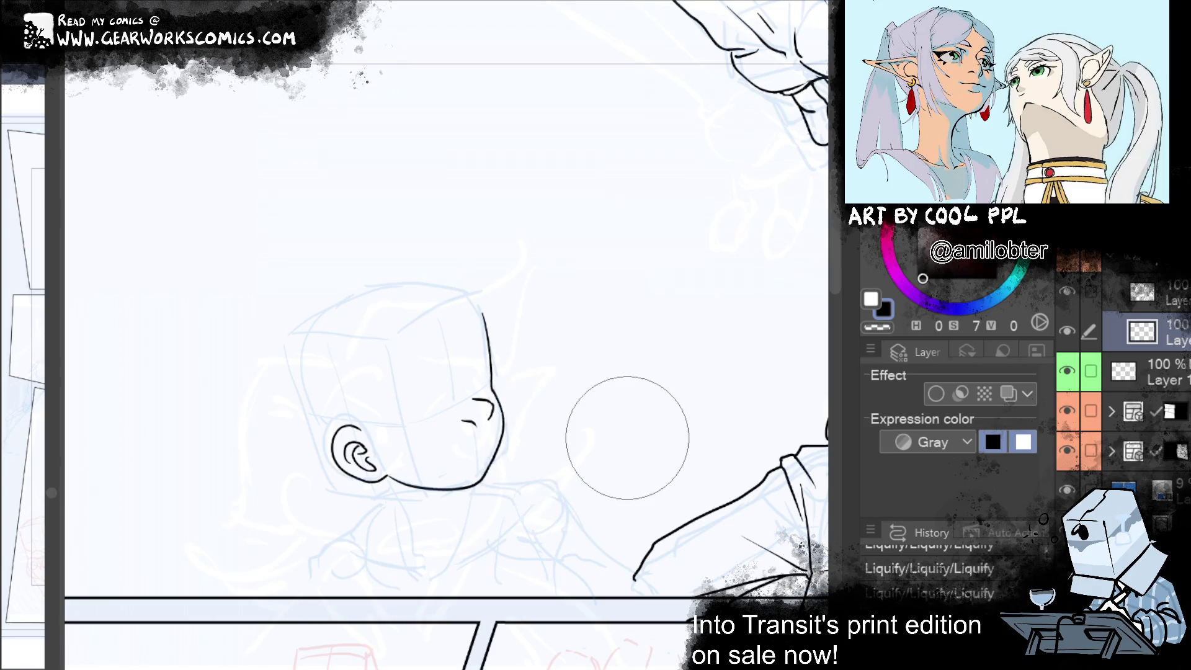
left_click(1141, 291)
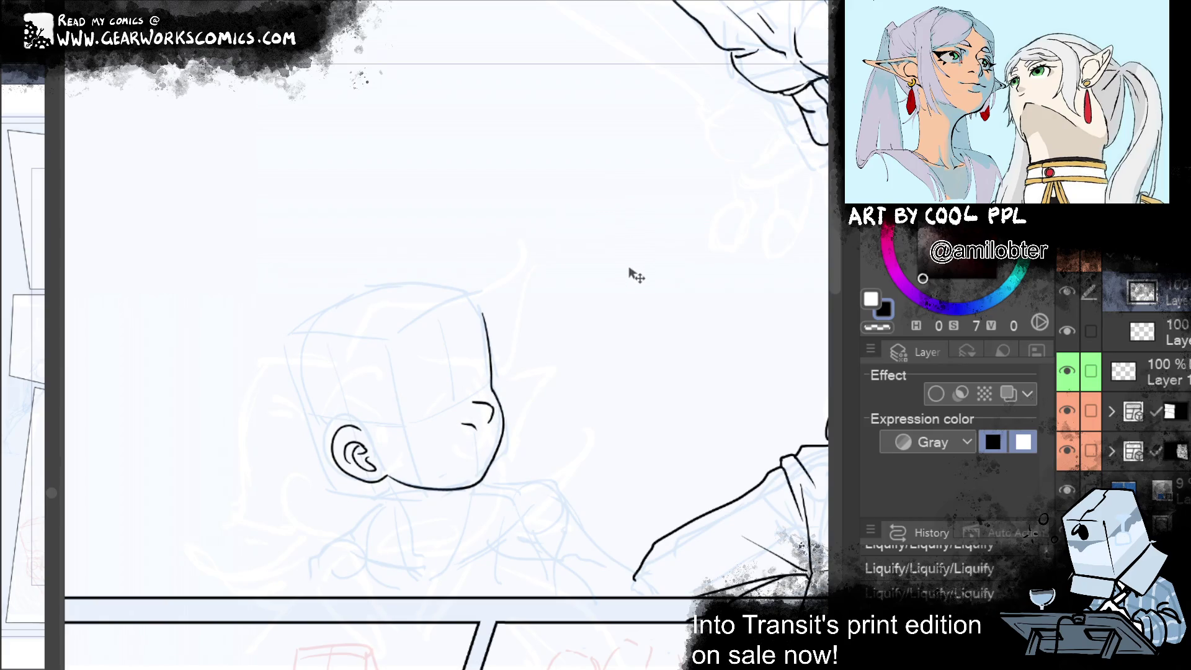
Ink the neck line under the jaw, a neck-to-shoulder line, and the neck's left side
key("ctrl+z")
key("ctrl+z")
mouse_move(640, 546)
left_mouse_down()
mouse_move(275, 546)
mouse_move(676, 452)
left_mouse_up()
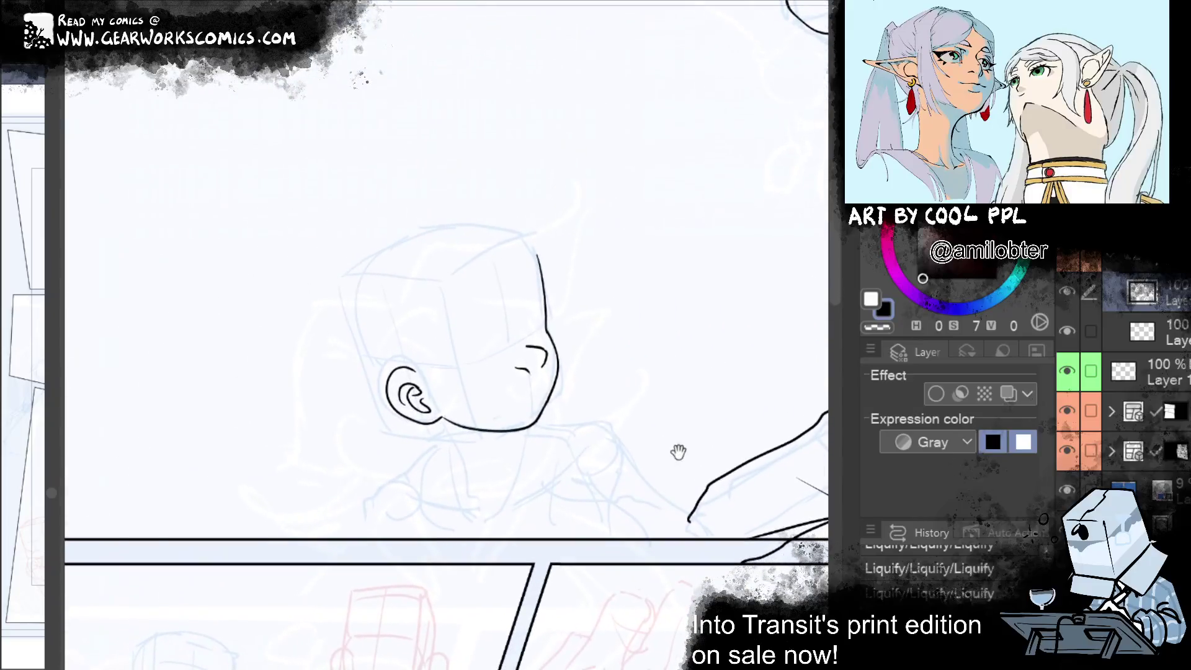
left_click_drag(440, 419, 461, 469)
key("ctrl+z")
left_click_drag(441, 419, 467, 473)
mouse_move(552, 414)
left_mouse_down()
mouse_move(656, 269)
mouse_move(672, 183)
left_mouse_up()
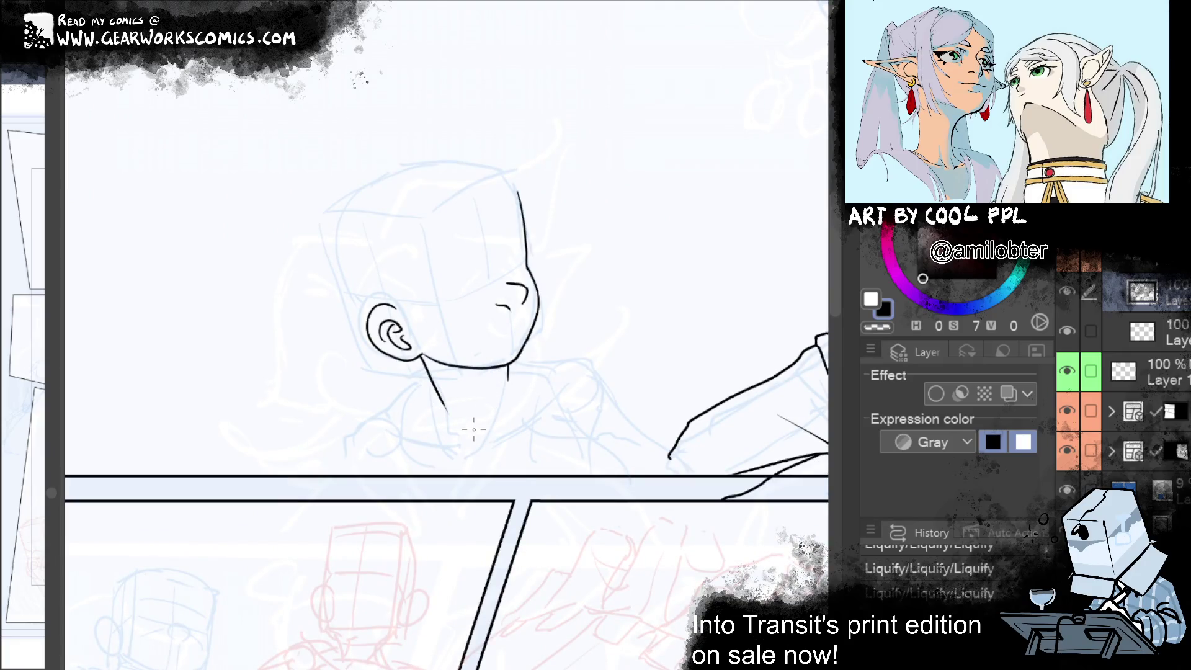
left_click_drag(479, 434, 567, 377)
key("ctrl+z")
left_click_drag(471, 442, 553, 390)
key("ctrl+z")
left_click_drag(472, 443, 577, 376)
key("ctrl+z")
left_click_drag(468, 444, 566, 383)
left_click_drag(452, 444, 404, 404)
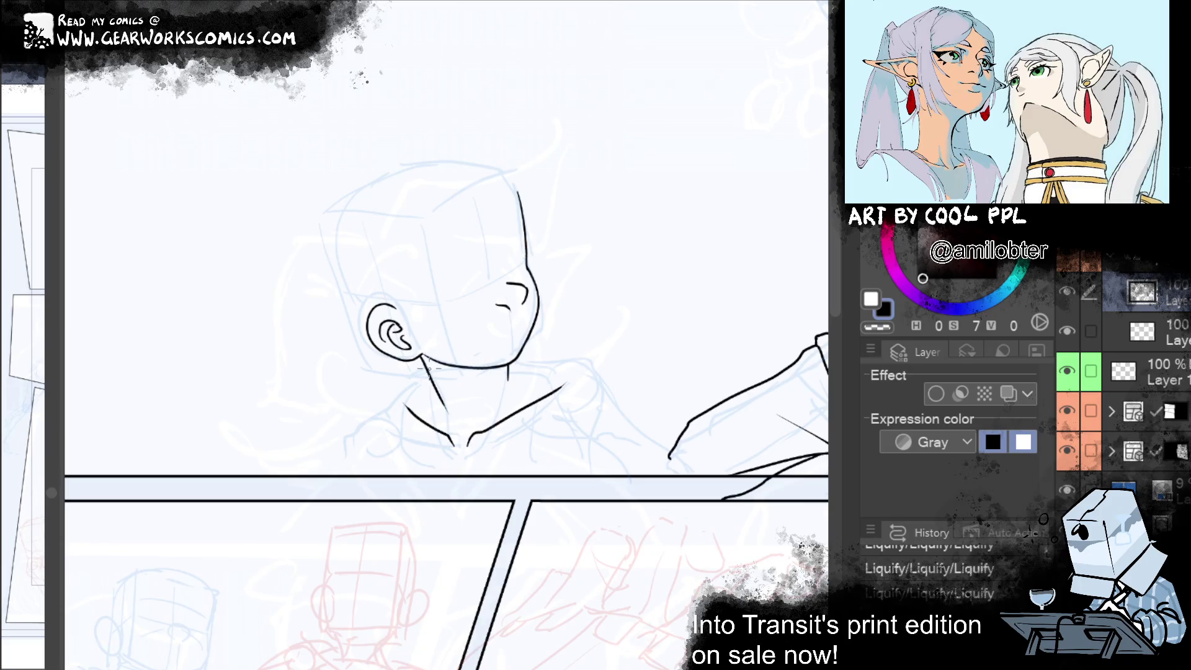
Ink the shoulder line, a neck line toward the collar, and a collar stroke up to the ear
left_click_drag(496, 516, 223, 581)
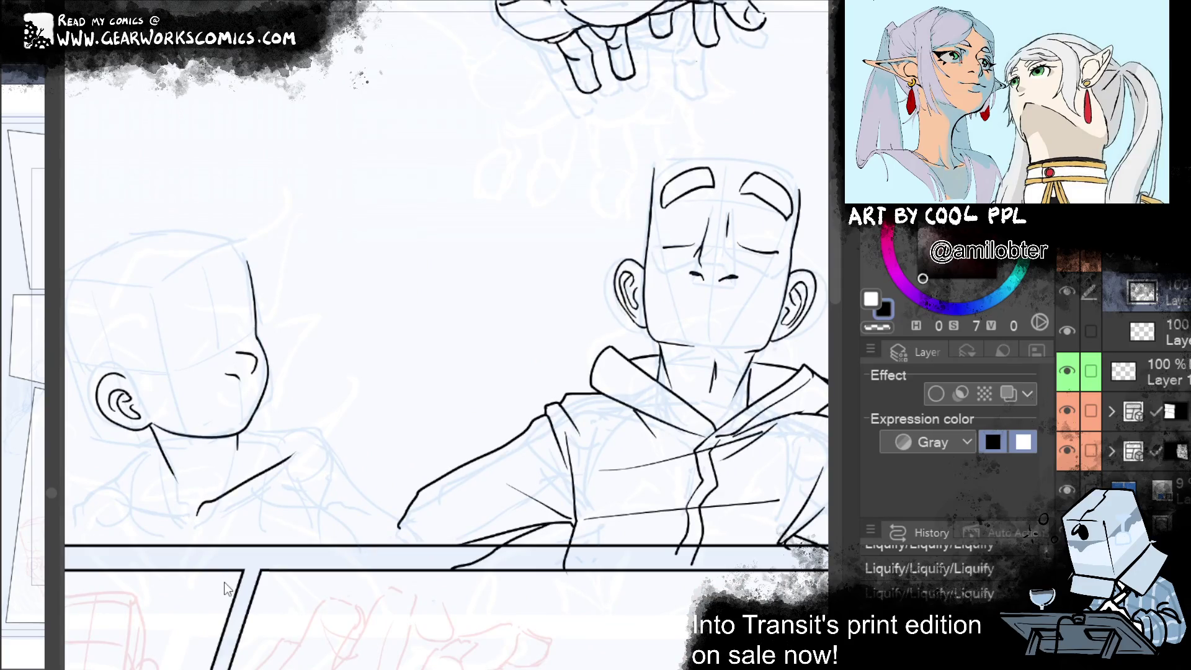
left_click_drag(461, 578, 732, 558)
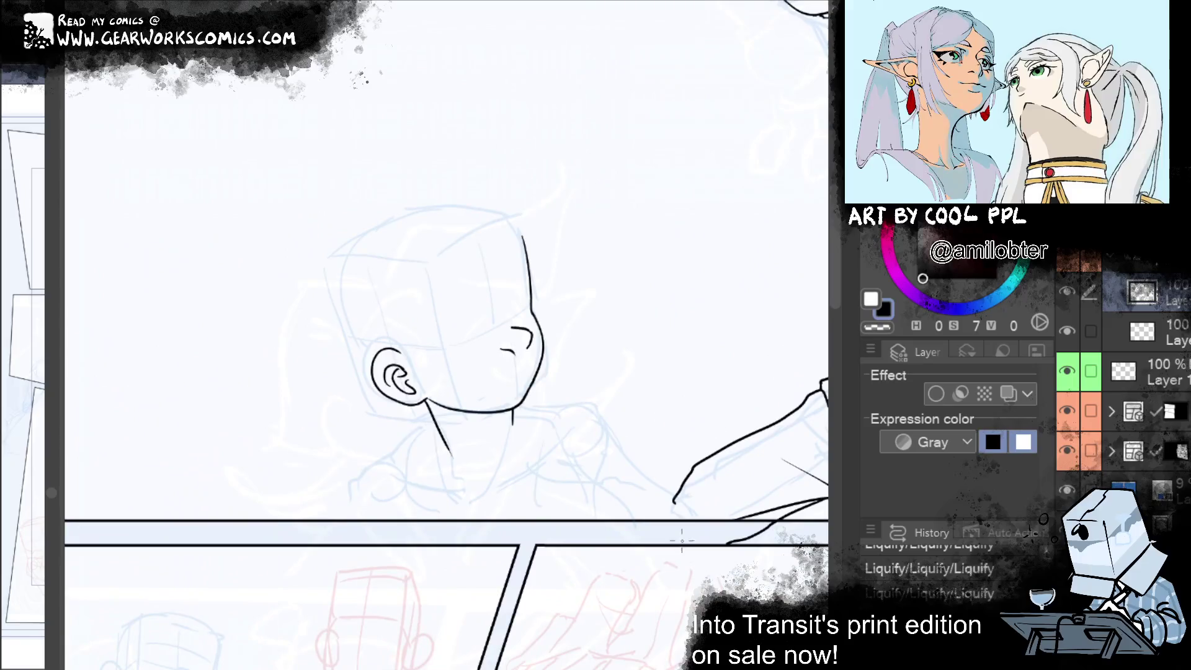
mouse_move(370, 411)
left_mouse_down()
mouse_move(471, 490)
mouse_move(537, 426)
left_mouse_up()
key("ctrl+z")
key("ctrl+z")
mouse_move(474, 495)
left_mouse_down()
mouse_move(541, 421)
mouse_move(536, 374)
left_mouse_up()
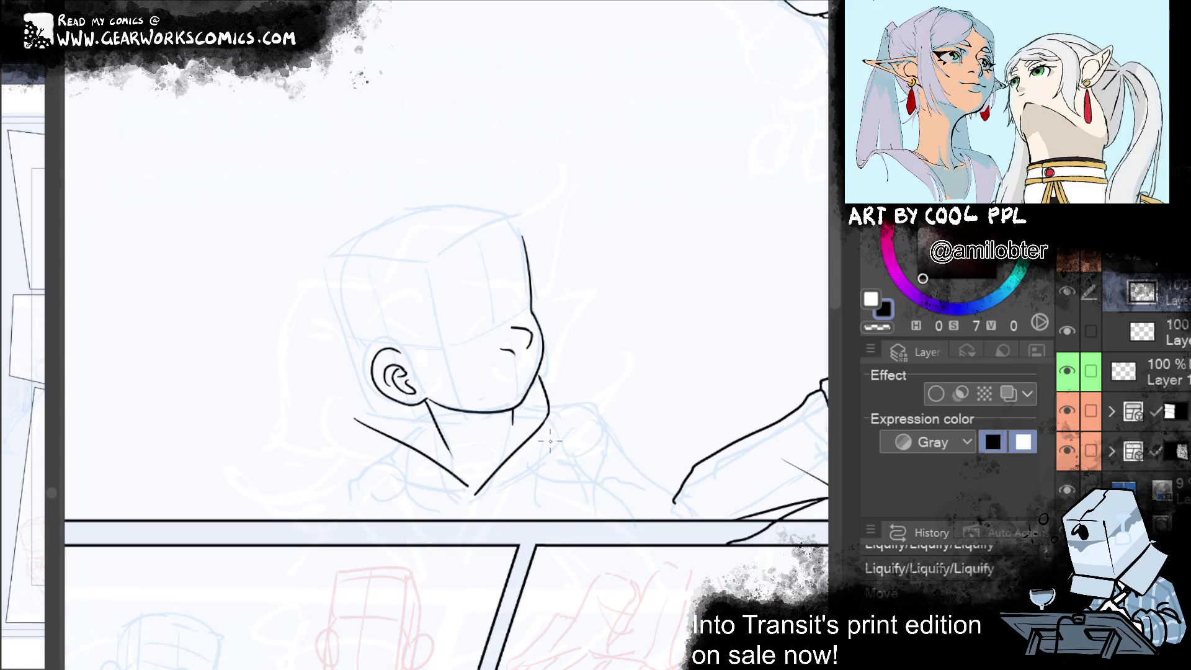
left_click_drag(356, 421, 376, 398)
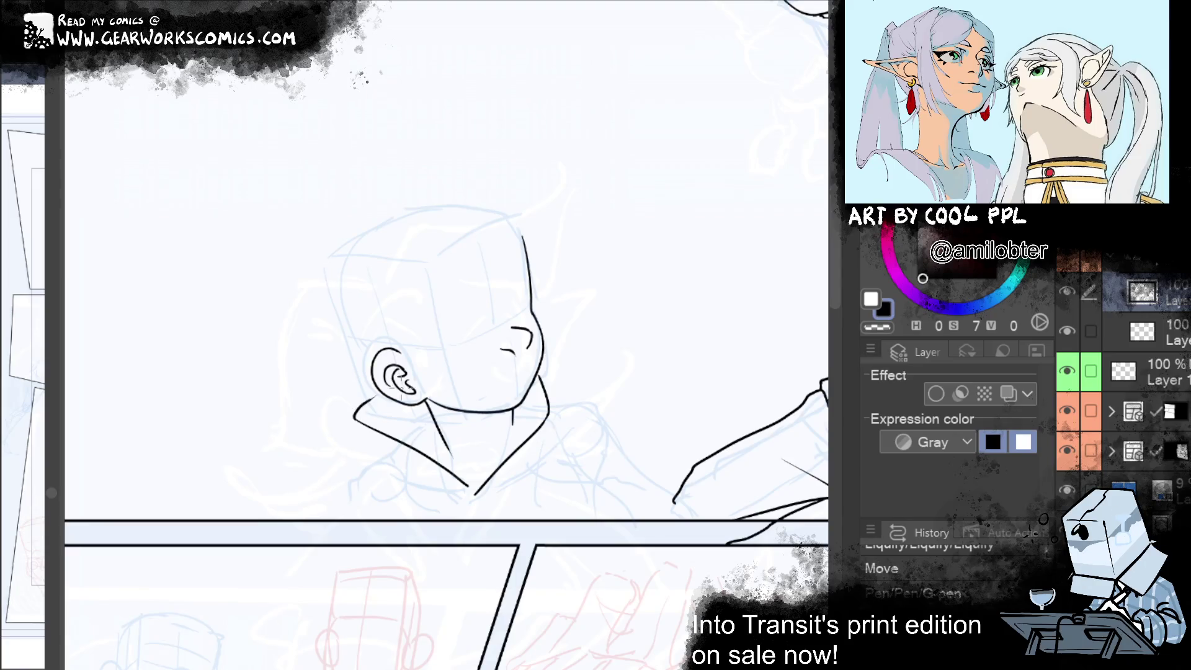
Redraw the collar stroke up to the ear and the collar line below it
key("ctrl+z")
key("ctrl+y")
key("ctrl+z")
key("ctrl+y")
key("ctrl+z")
left_click_drag(355, 420, 375, 389)
key("ctrl+z")
key("ctrl+y")
key("ctrl+y")
left_click_drag(426, 403, 468, 486)
key("ctrl+z")
key("ctrl+y")
key("ctrl+z")
left_click_drag(427, 404, 471, 483)
key("ctrl+z")
key("ctrl+y")
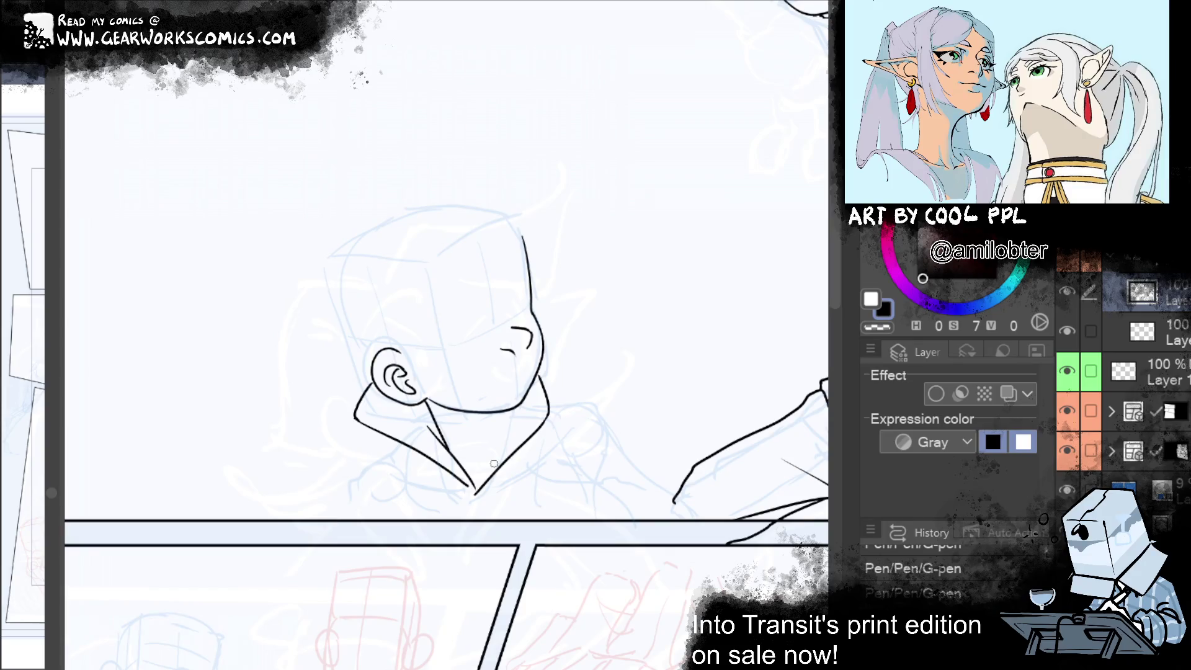
Ink the collar edge from the chin down to the collar tip
left_click_drag(486, 468, 502, 414)
key("ctrl+y")
key("ctrl+z")
key("ctrl+y")
key("ctrl+z")
left_click_drag(504, 414, 476, 491)
left_click_drag(497, 441, 486, 472)
Add a short stroke under the boy's ear, redrawing it once
left_click_drag(644, 414, 551, 405)
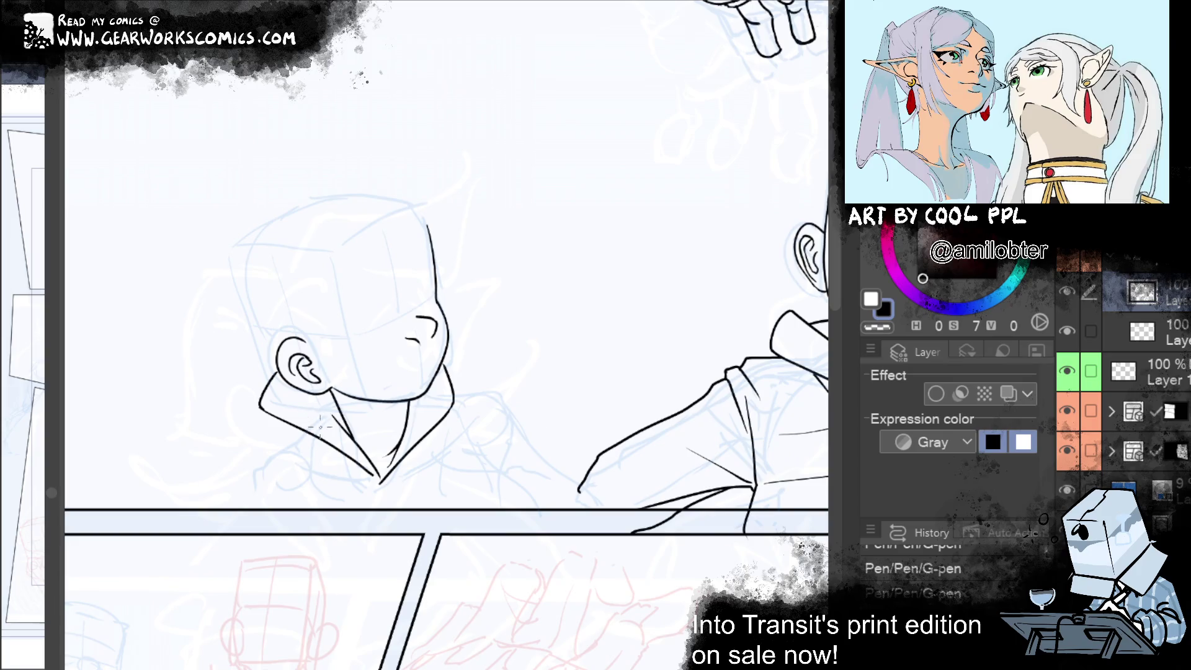
mouse_move(299, 393)
left_mouse_down()
mouse_move(307, 422)
mouse_move(294, 387)
left_mouse_up()
key("ctrl+z")
key("ctrl+z")
key("ctrl+z")
mouse_move(291, 417)
left_mouse_down()
mouse_move(296, 393)
mouse_move(328, 393)
left_mouse_up()
scroll(587, 563, "down", 2)
Erase stray marks near the collar and redraw the collar line shorter with a hook
scroll(732, 496, "up", 2)
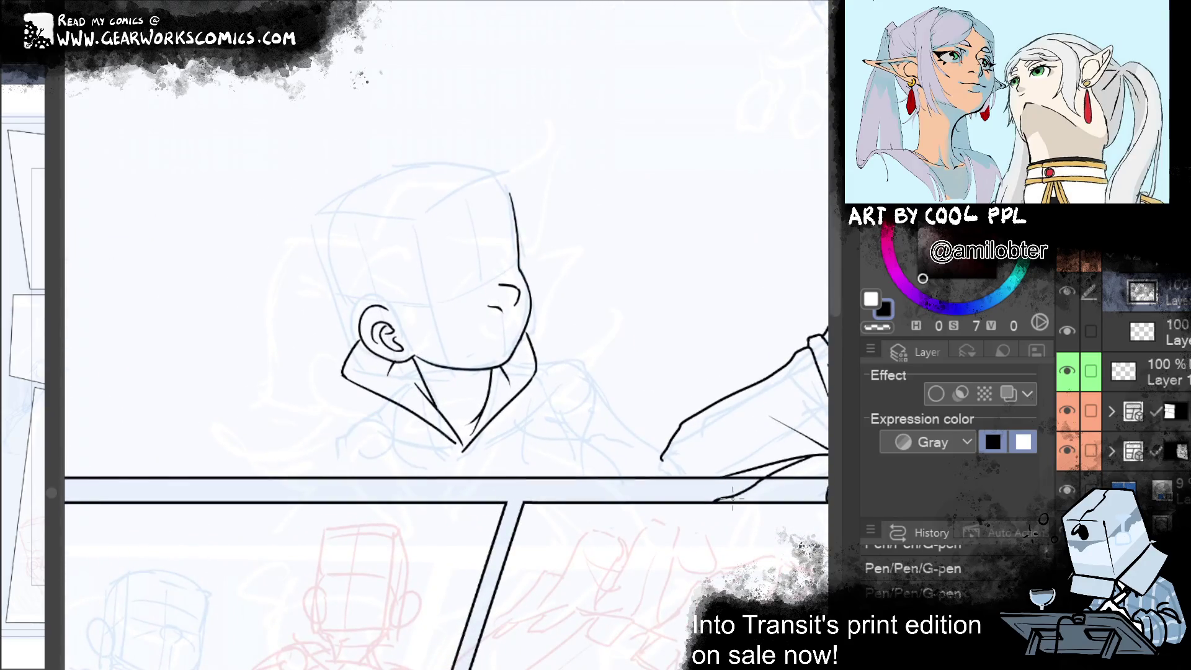
mouse_move(376, 403)
left_mouse_down()
mouse_move(347, 425)
mouse_move(335, 460)
left_mouse_up()
key("ctrl+z")
key("ctrl+z")
mouse_move(376, 394)
left_mouse_down()
mouse_move(334, 438)
mouse_move(329, 490)
left_mouse_up()
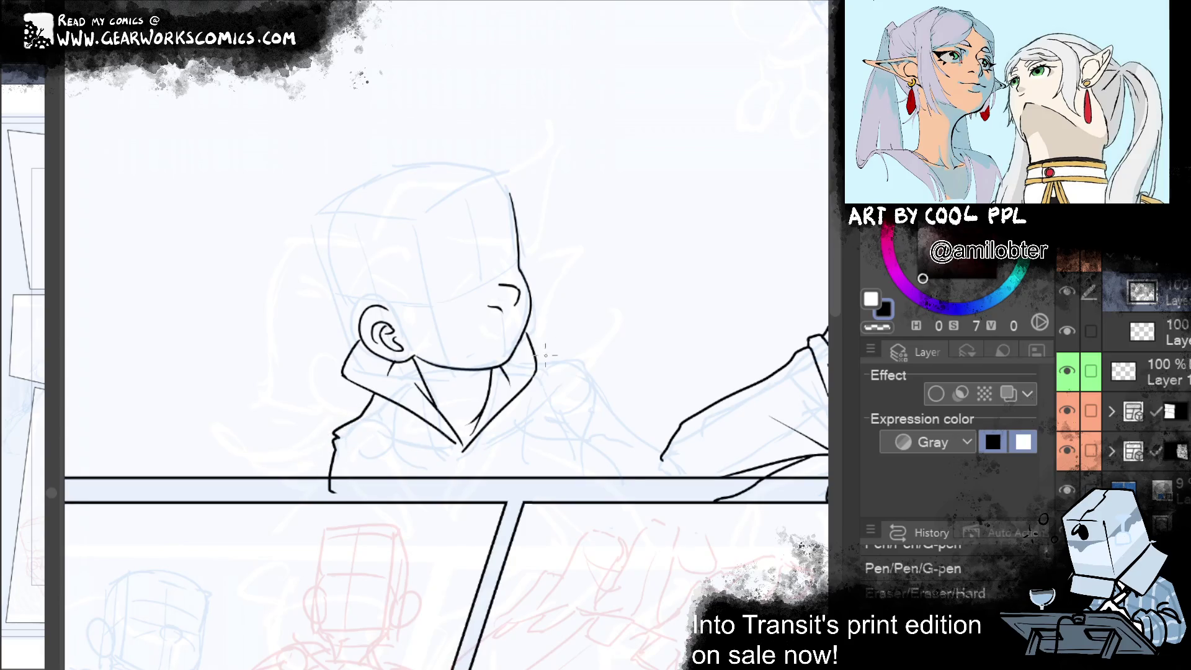
Ink and refine the shoulder line running upward, erasing a short stray stroke
mouse_move(536, 359)
left_mouse_down()
mouse_move(593, 374)
mouse_move(680, 493)
left_mouse_up()
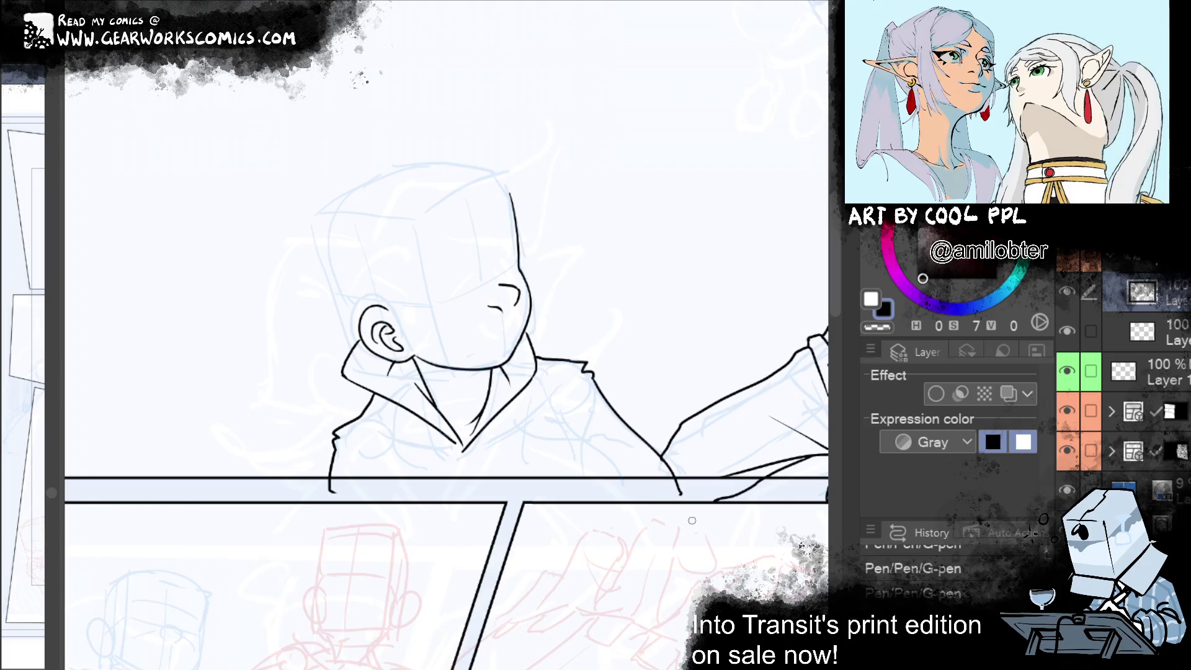
mouse_move(521, 441)
left_mouse_down()
mouse_move(557, 478)
mouse_move(586, 381)
left_mouse_up()
key("ctrl+z")
mouse_move(559, 431)
left_mouse_down()
mouse_move(591, 380)
mouse_move(570, 376)
left_mouse_up()
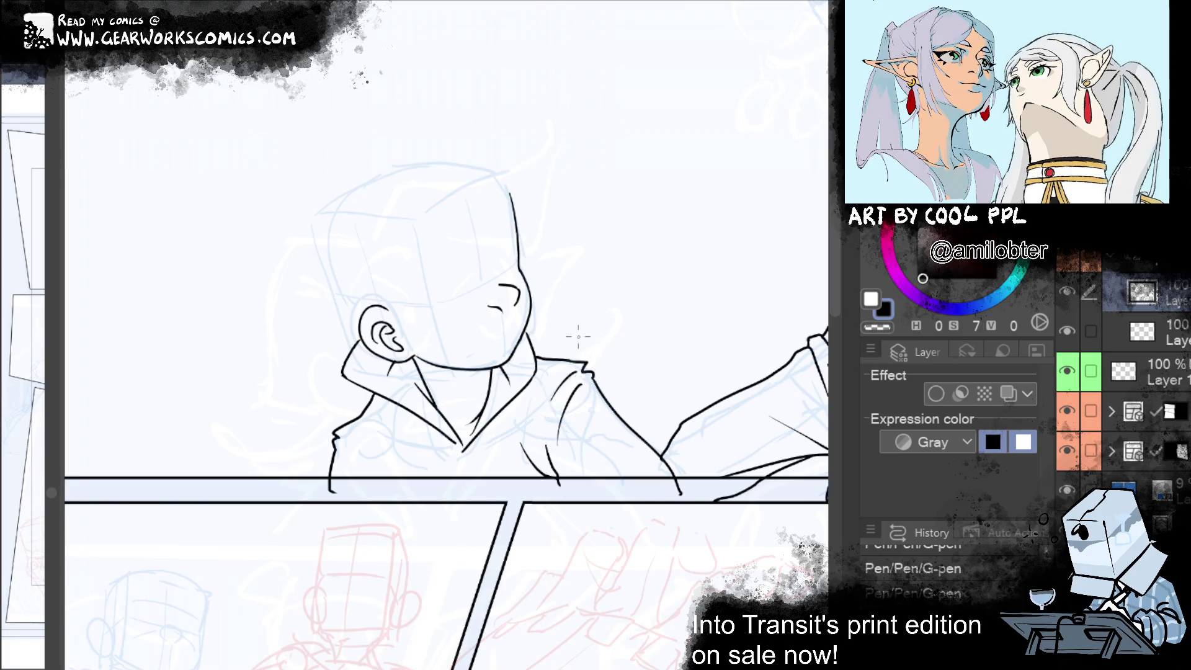
key("ctrl+z")
key("ctrl+z")
left_click_drag(537, 444, 574, 378)
mouse_move(520, 440)
left_mouse_down()
mouse_move(558, 481)
mouse_move(552, 462)
mouse_move(558, 487)
left_mouse_up()
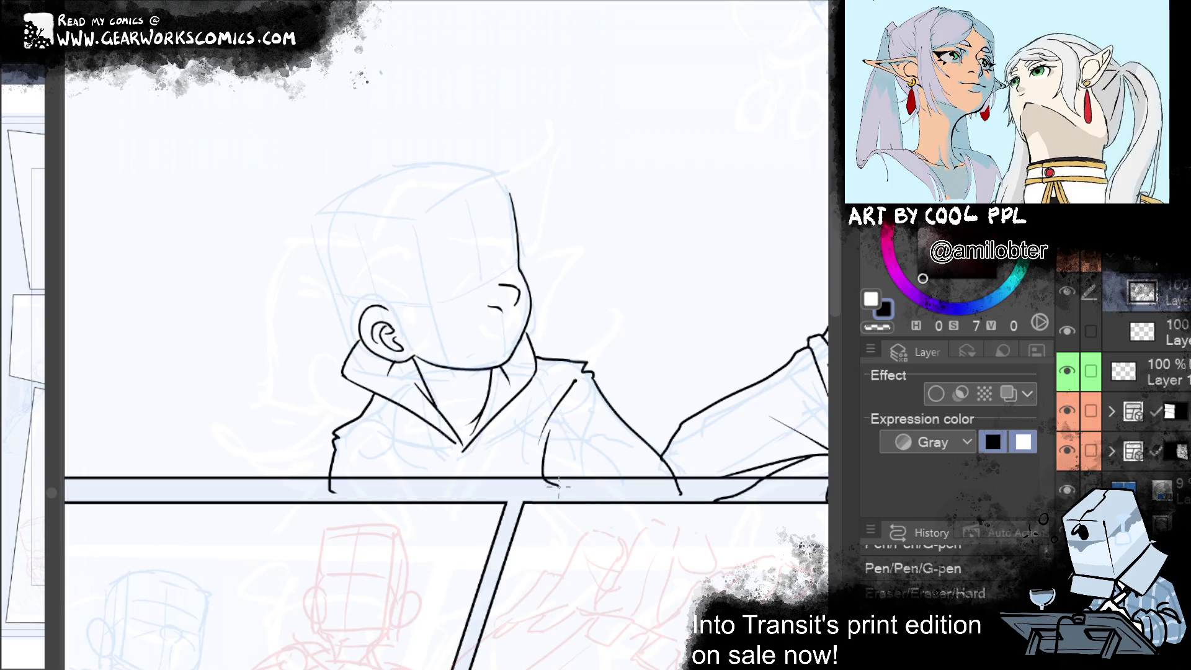
left_click_drag(528, 448, 558, 497)
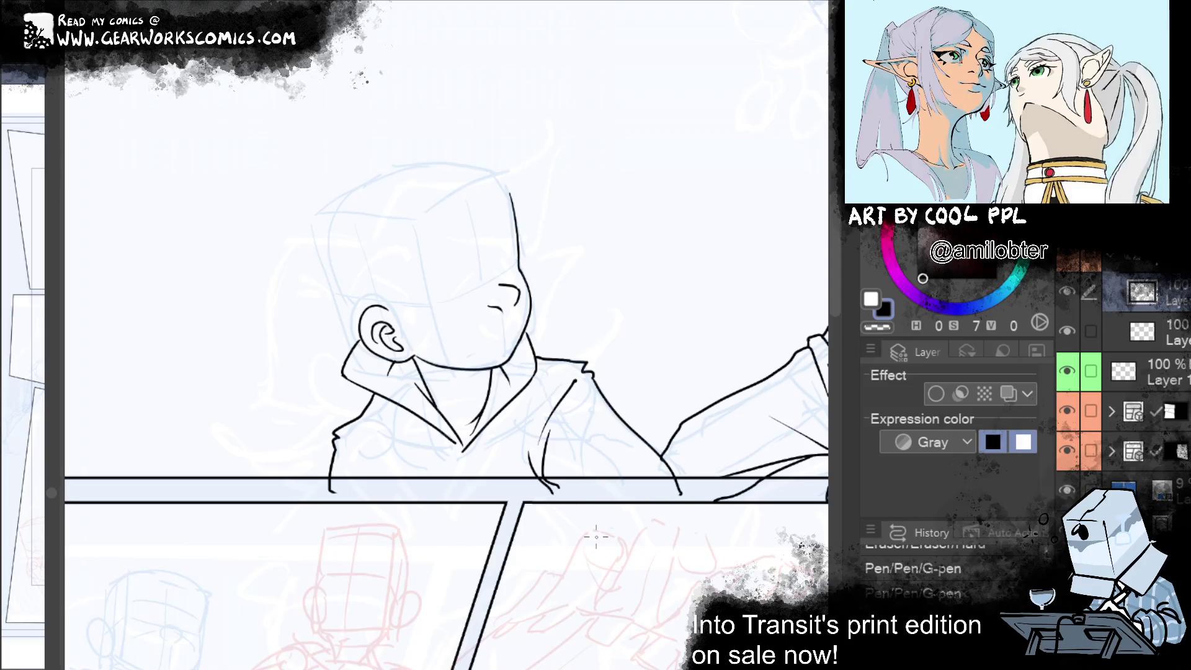
Ink the front opening lines from the collar down to the panel border
left_click_drag(462, 447, 451, 491)
key("e")
left_click_drag(466, 440, 518, 379)
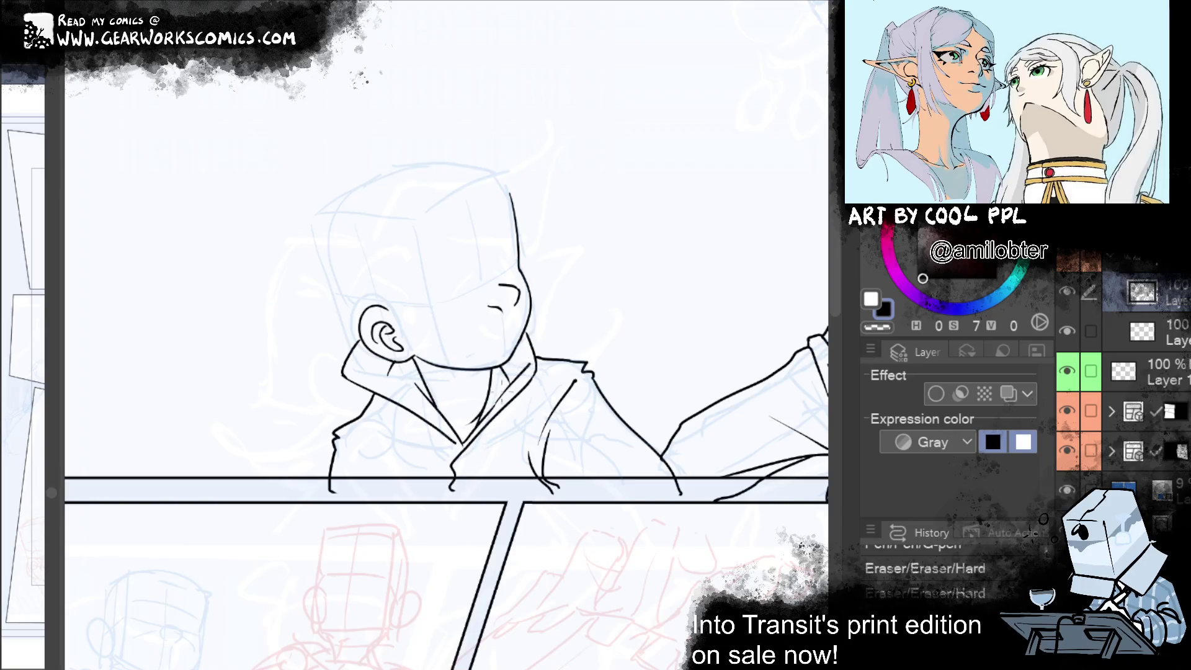
left_click_drag(502, 390, 493, 403)
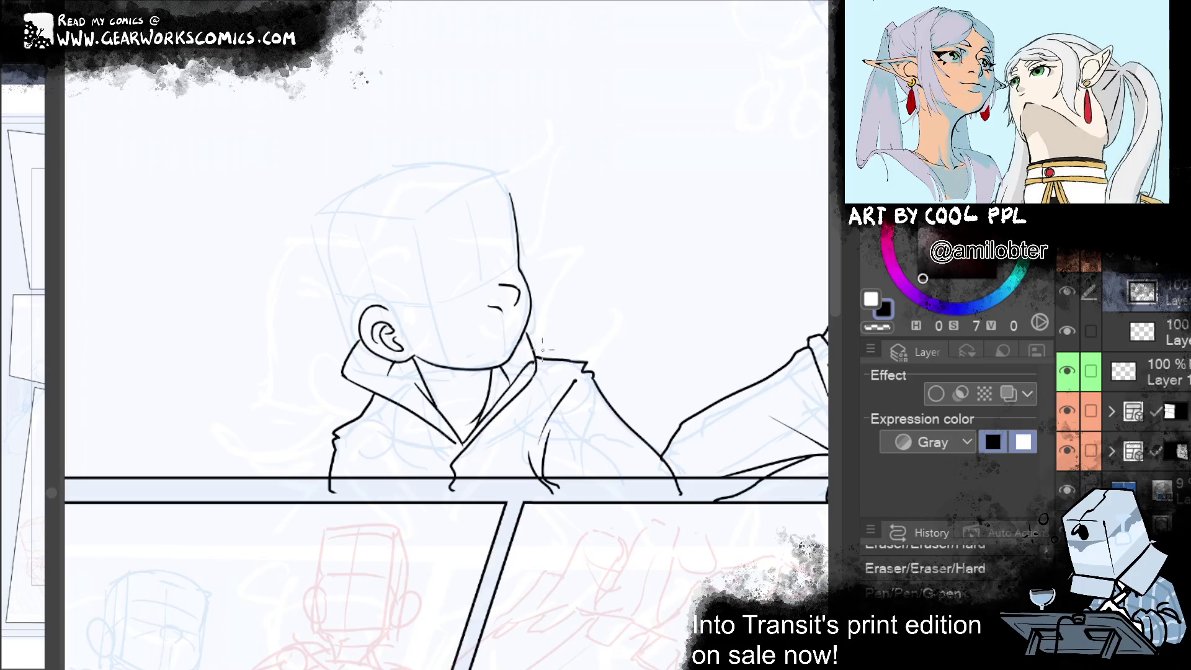
left_click_drag(466, 431, 445, 507)
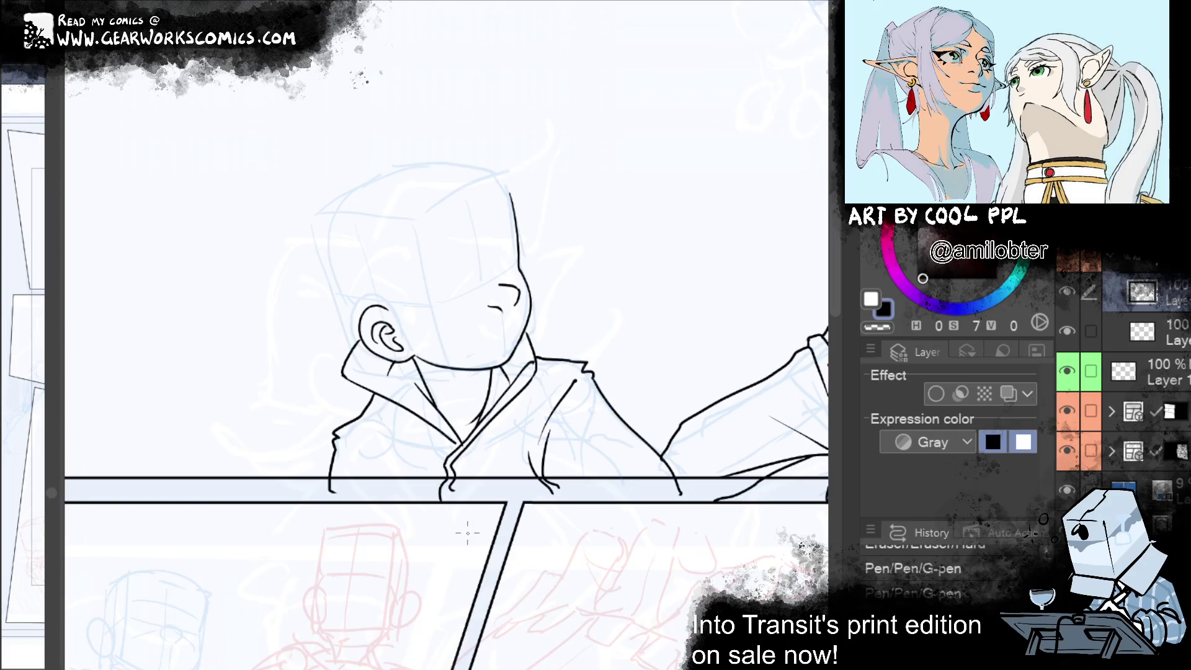
key("ctrl+z")
mouse_move(586, 263)
left_mouse_down()
mouse_move(550, 258)
mouse_move(544, 210)
left_mouse_up()
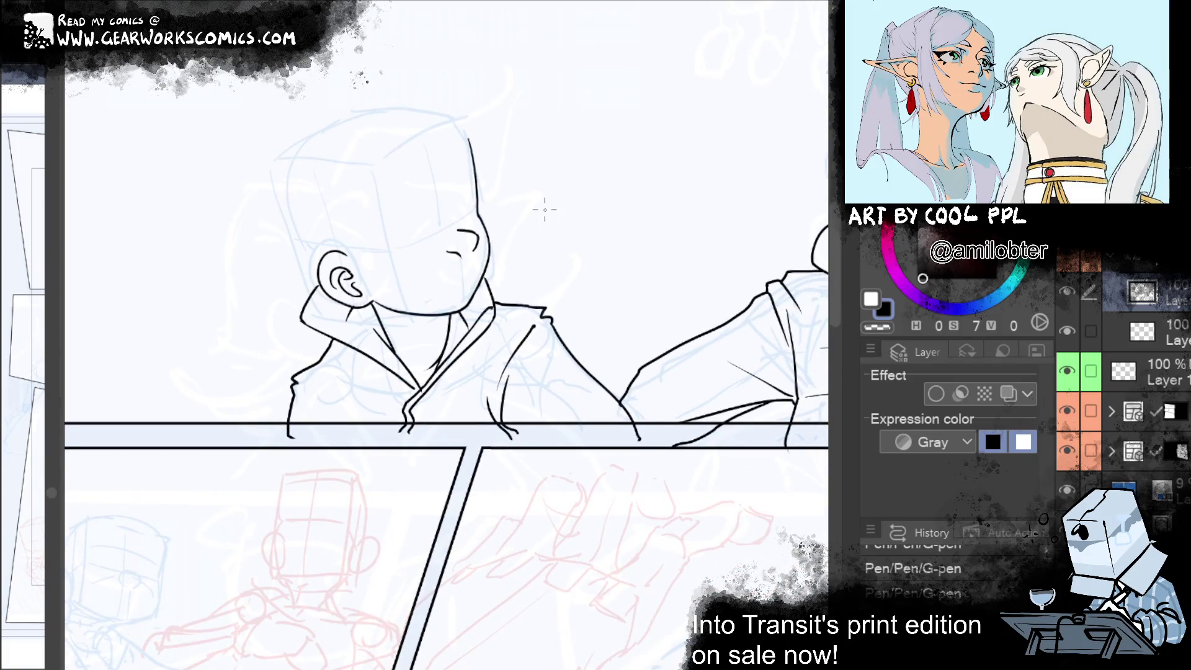
Ink crease lines across the coat and along its left shoulder and side
left_click_drag(340, 384, 478, 442)
left_click_drag(354, 372, 453, 402)
key("ctrl+z")
left_click_drag(302, 382, 354, 431)
key("ctrl+z")
left_click_drag(302, 384, 361, 436)
left_click_drag(301, 390, 335, 414)
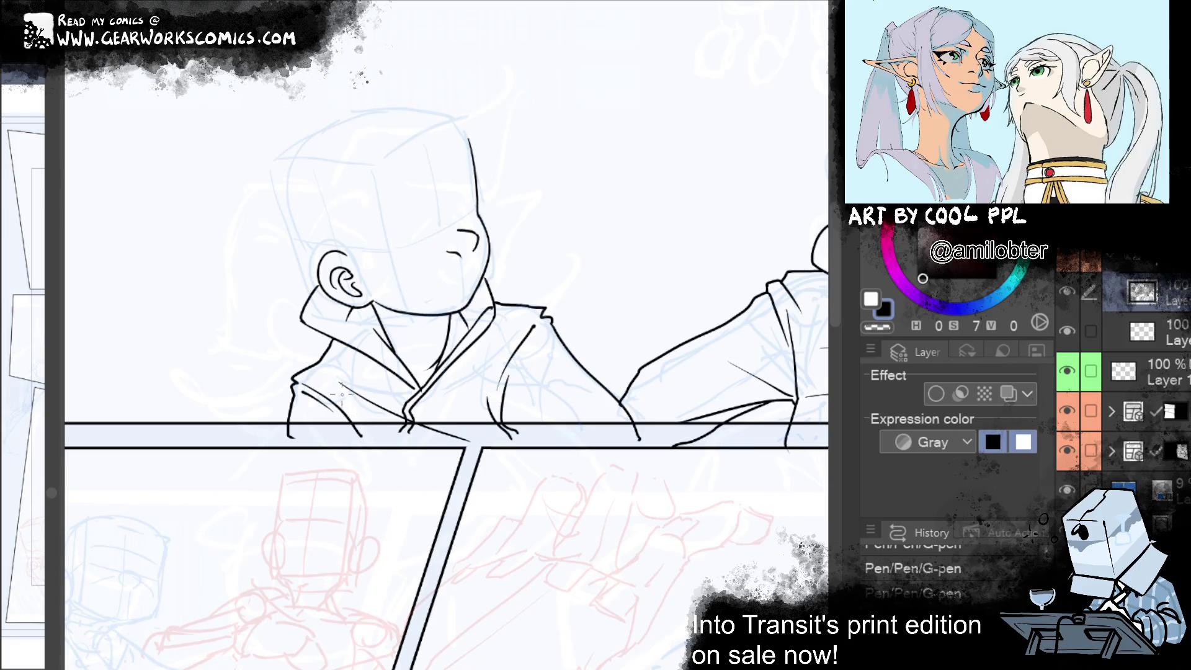
left_click_drag(330, 367, 357, 424)
key("ctrl+z")
left_click_drag(331, 373, 367, 438)
left_click_drag(357, 372, 354, 380)
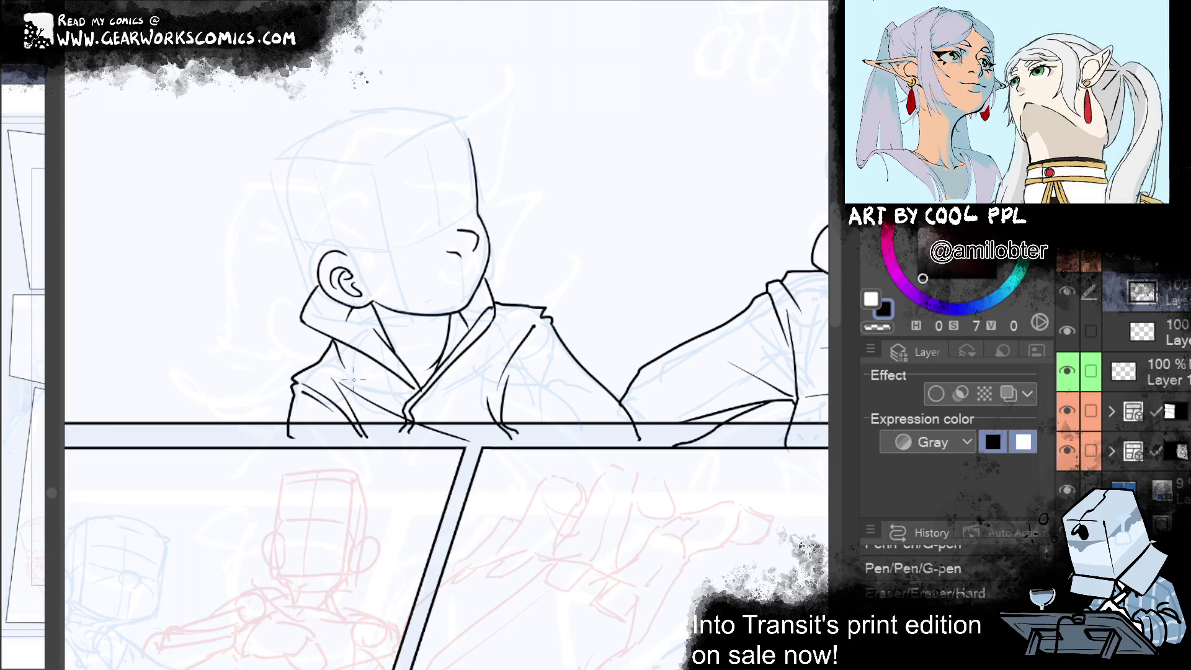
Redo the undone pen and eraser steps, then erase stray marks at the chin, neck and collar
left_click_drag(354, 379, 127, 528)
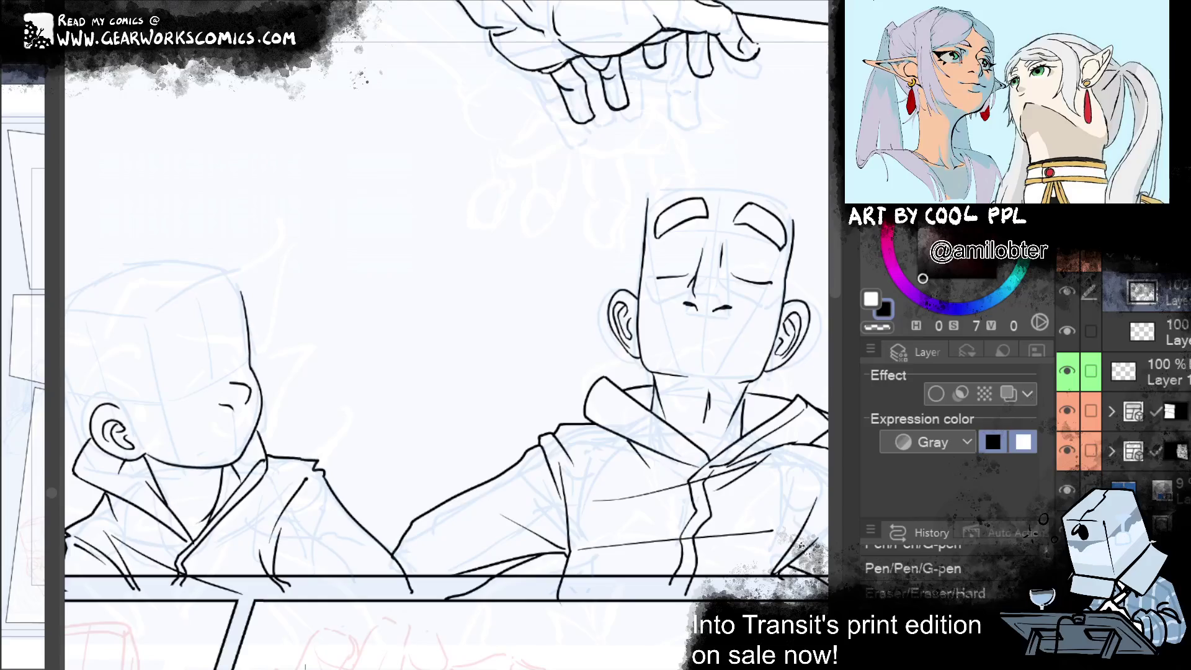
mouse_move(547, 379)
left_mouse_down()
mouse_move(607, 284)
mouse_move(580, 265)
mouse_move(688, 305)
left_mouse_up()
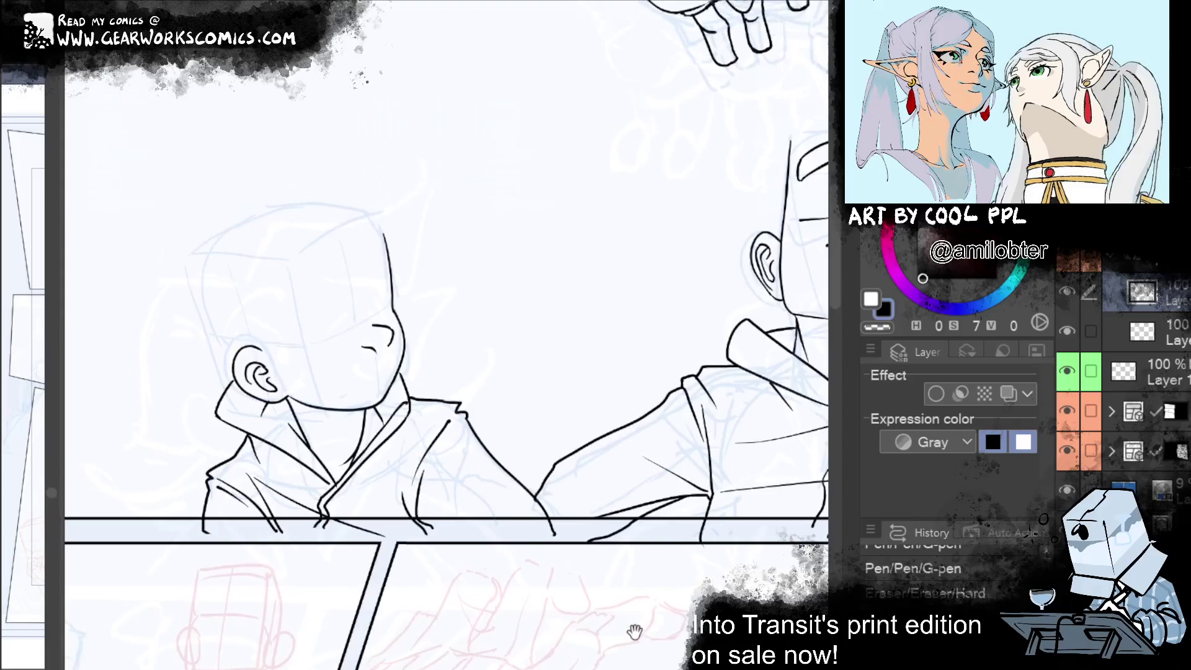
key("ctrl+y")
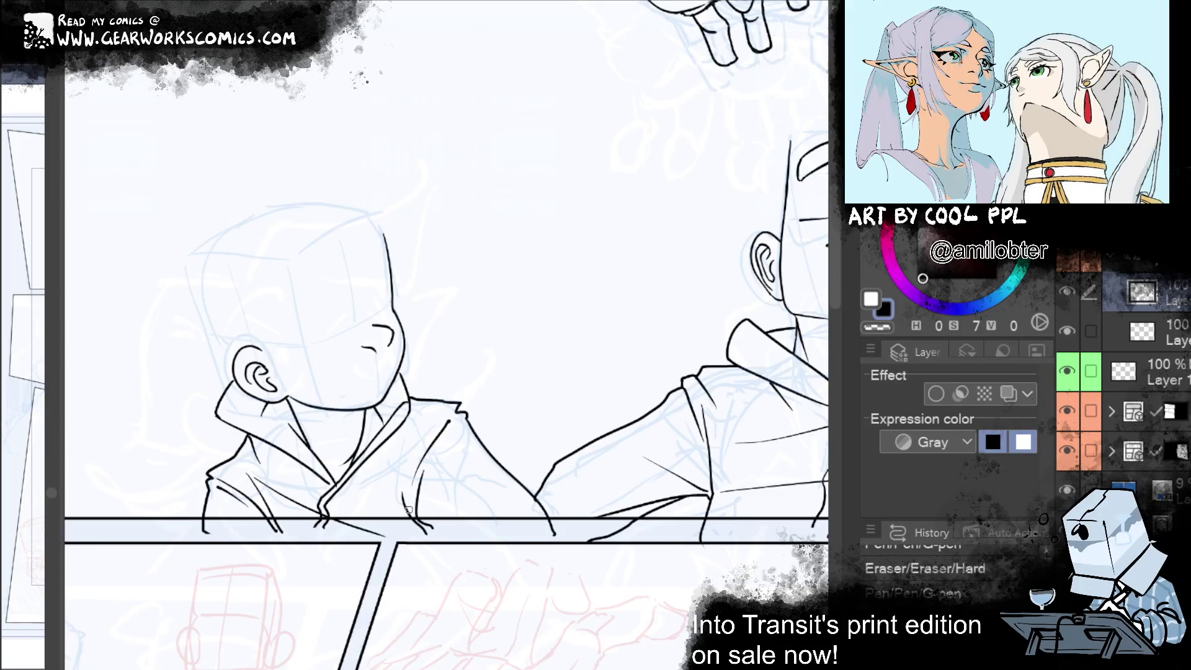
key("ctrl+y")
mouse_move(401, 426)
left_mouse_down()
mouse_move(24, 409)
mouse_move(701, 470)
mouse_move(496, 520)
mouse_move(648, 479)
left_mouse_up()
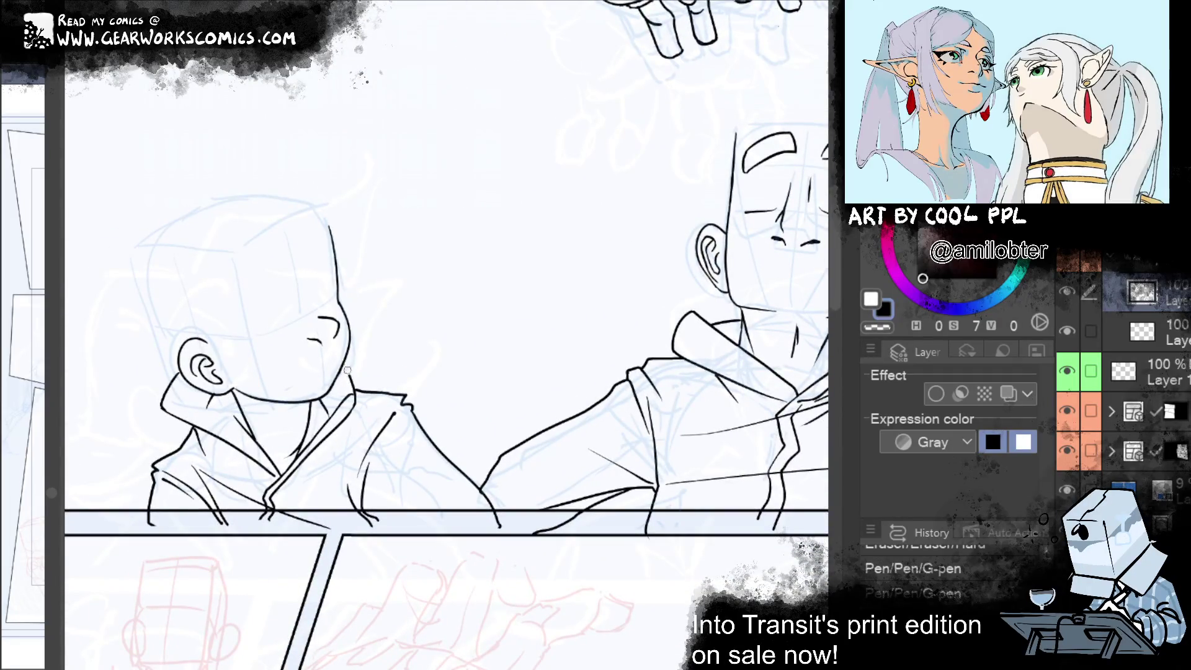
left_click_drag(348, 367, 351, 374)
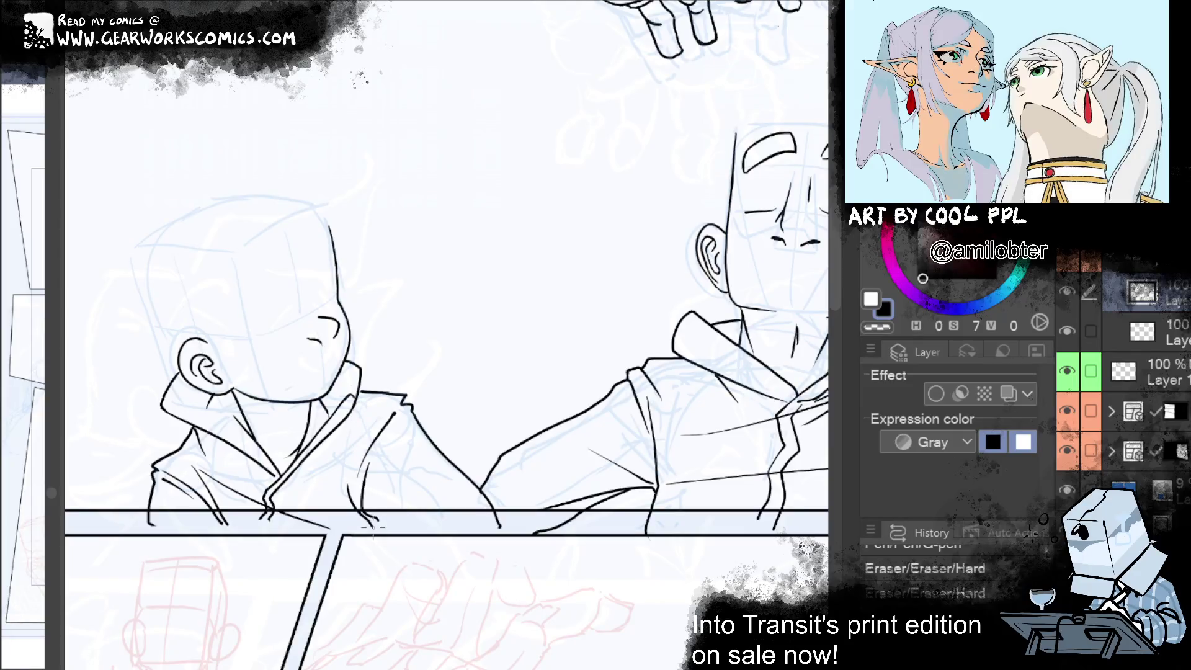
left_click_drag(268, 439, 273, 453)
left_click_drag(514, 261, 578, 298)
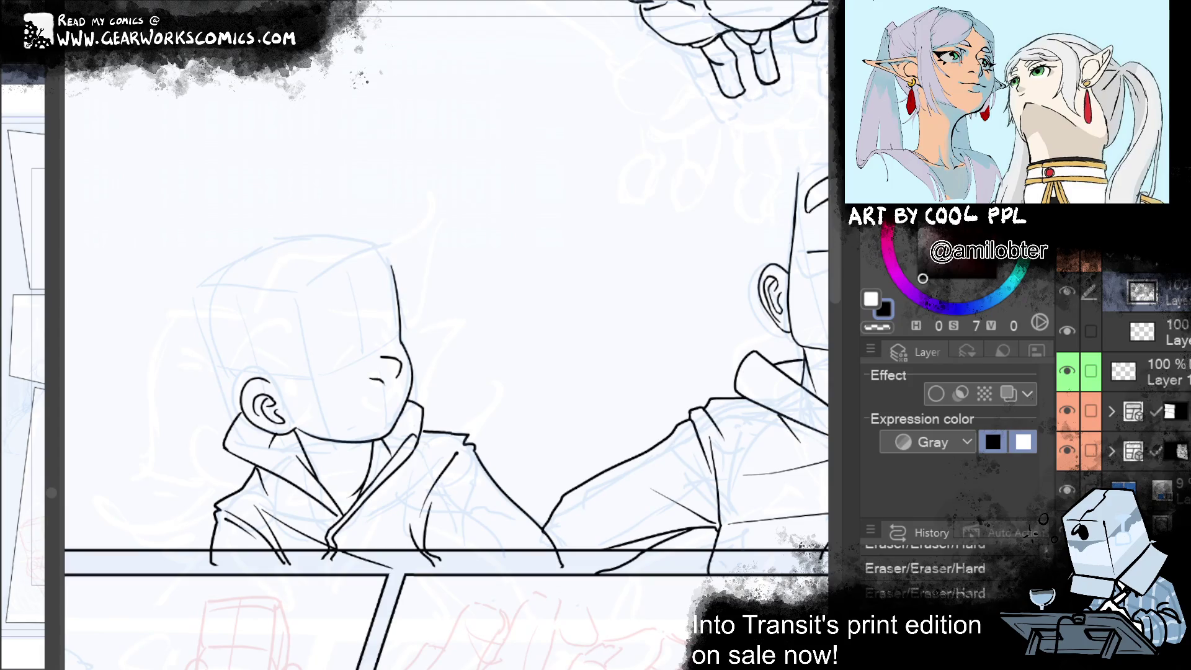
left_click_drag(562, 456, 596, 481)
left_click(1069, 289)
left_click(1068, 292)
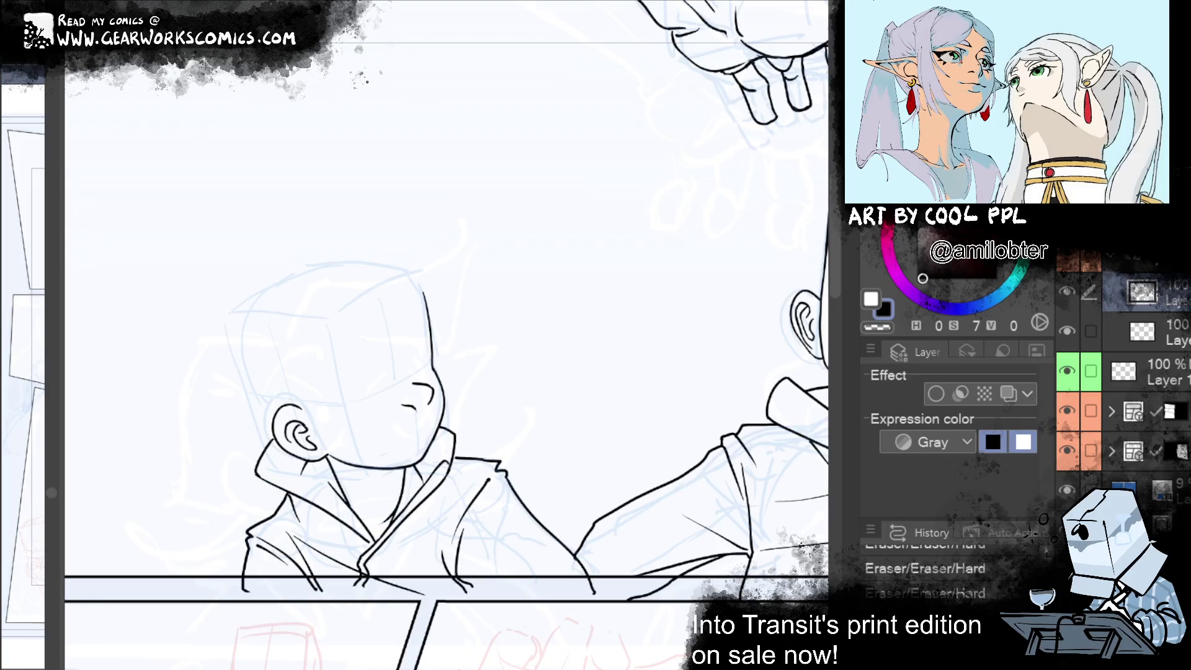
scroll(1131, 482, "down", 1)
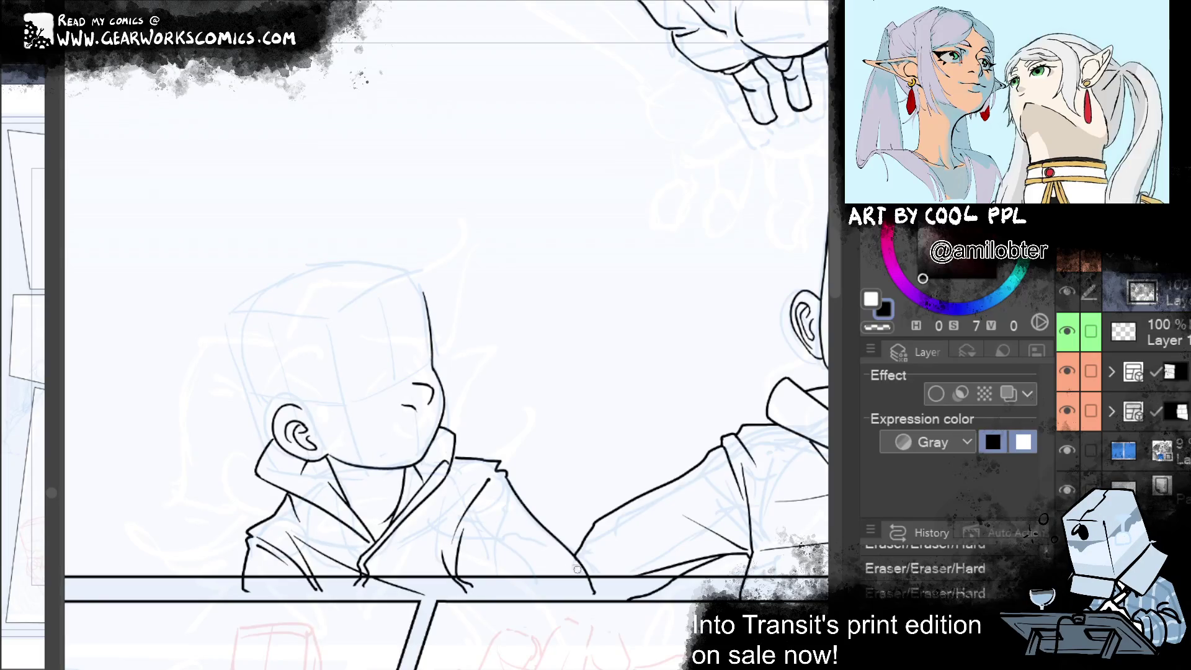
scroll(712, 236, "right", 6)
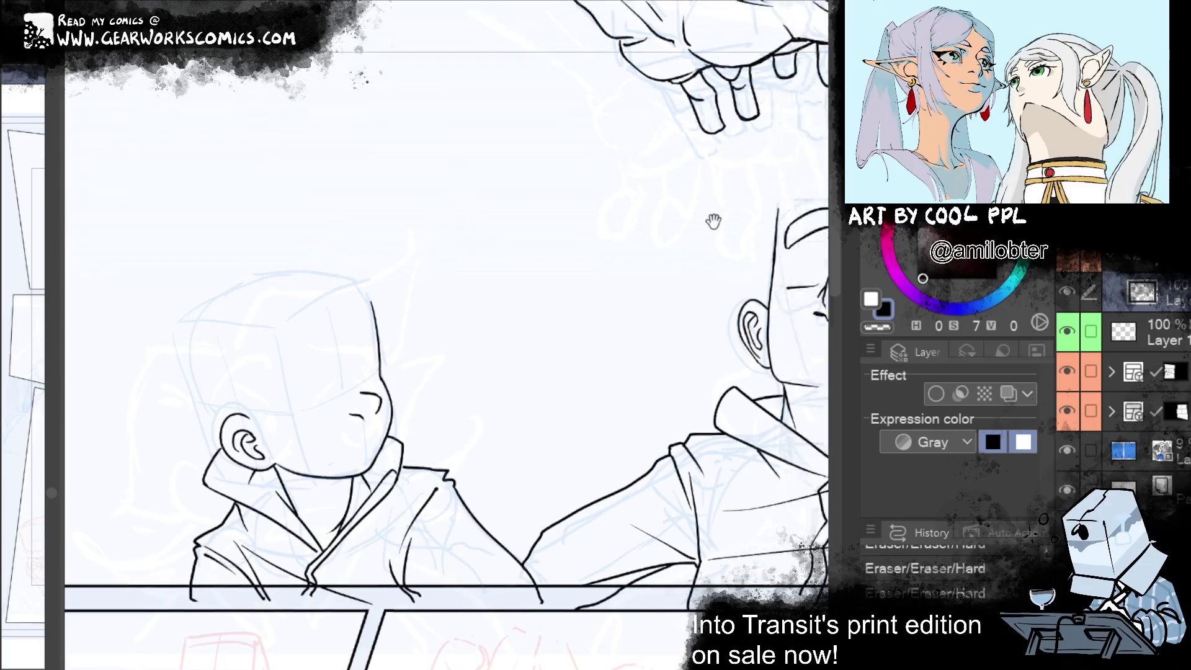
mouse_move(646, 295)
left_mouse_down()
mouse_move(633, 318)
mouse_move(836, 229)
mouse_move(748, 419)
left_mouse_up()
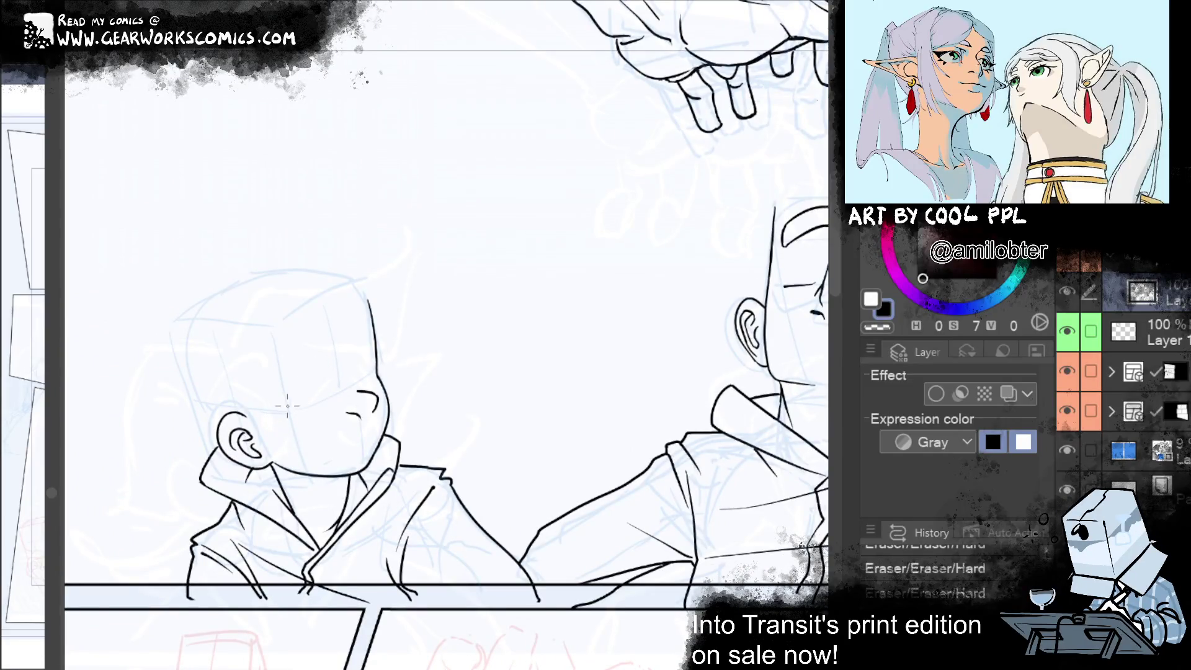
mouse_move(282, 412)
left_mouse_down()
mouse_move(338, 371)
mouse_move(292, 411)
left_mouse_up()
key("ctrl+z")
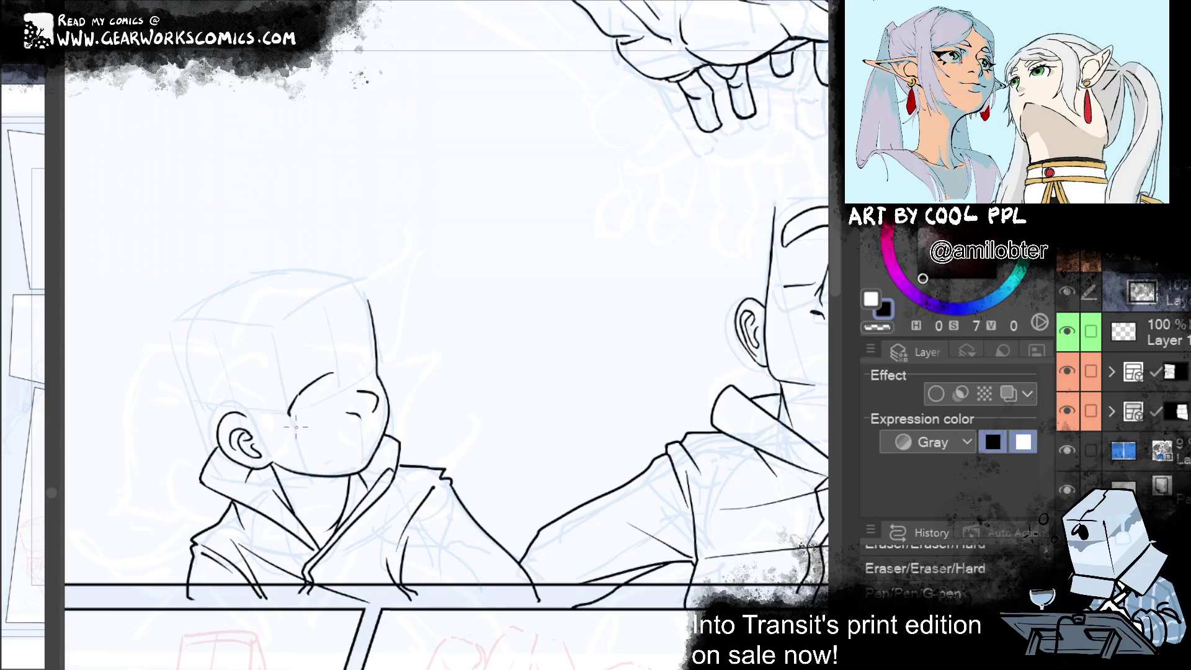
mouse_move(354, 362)
left_mouse_down()
mouse_move(375, 341)
mouse_move(372, 351)
left_mouse_up()
key("ctrl+z")
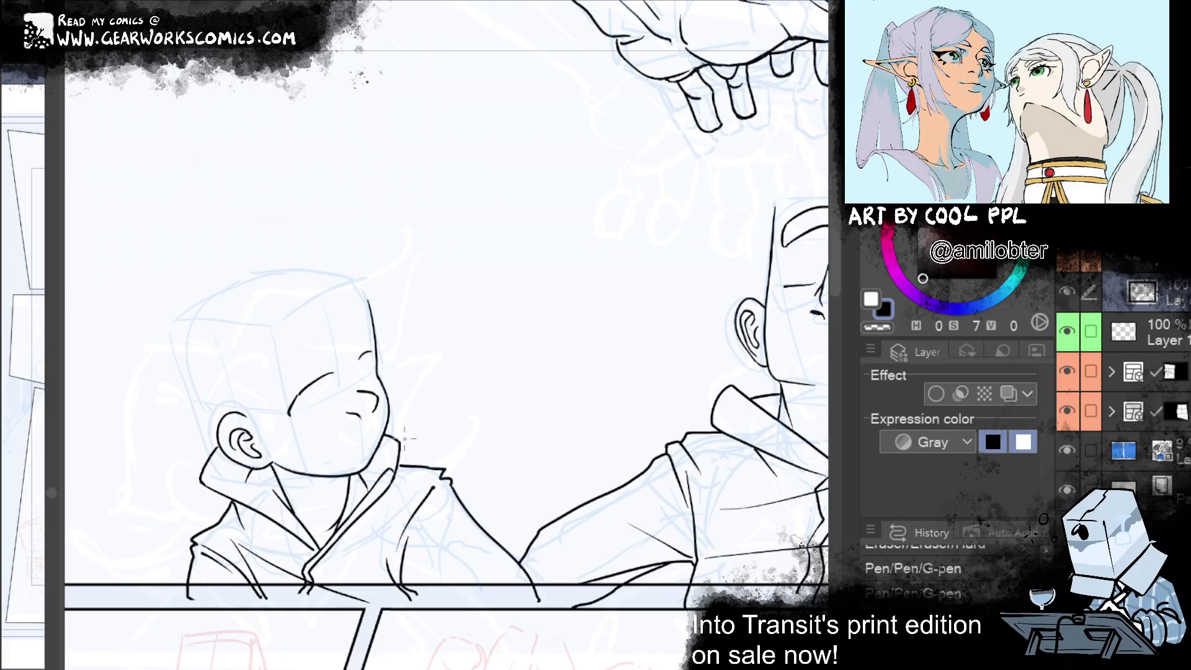
mouse_move(366, 356)
left_mouse_down()
mouse_move(293, 406)
mouse_move(335, 374)
left_mouse_up()
mouse_move(569, 479)
left_mouse_down()
mouse_move(651, 513)
mouse_move(545, 494)
mouse_move(199, 612)
left_mouse_up()
left_click_drag(639, 579, 687, 565)
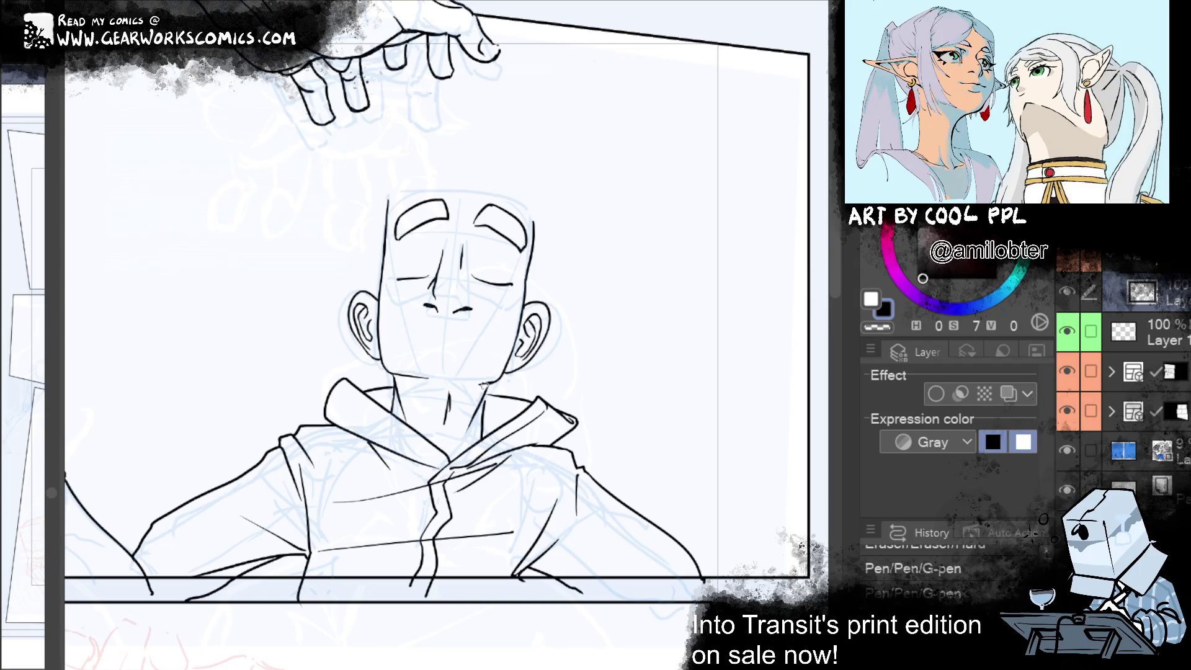
Undo the last stroke, move to the lower-left panel, and ink the blue figure's face profile
key("ctrl+z")
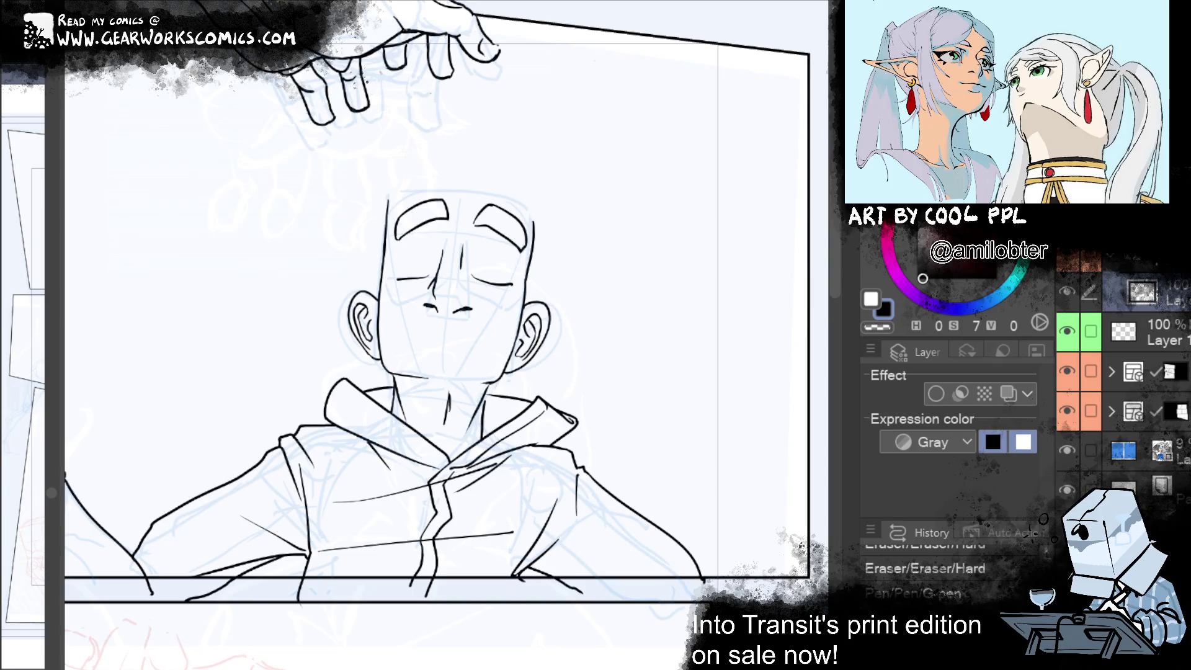
mouse_move(672, 503)
left_mouse_down()
mouse_move(579, 370)
mouse_move(856, 345)
mouse_move(1029, 423)
mouse_move(850, 404)
mouse_move(646, 407)
mouse_move(612, 420)
mouse_move(625, 527)
mouse_move(651, 486)
mouse_move(630, 341)
mouse_move(658, 432)
mouse_move(793, 444)
mouse_move(444, 606)
mouse_move(723, 478)
mouse_move(562, 527)
left_mouse_up()
mouse_move(478, 561)
left_mouse_down()
mouse_move(248, 571)
mouse_move(534, 589)
mouse_move(342, 552)
mouse_move(739, 469)
mouse_move(621, 522)
mouse_move(397, 658)
mouse_move(453, 667)
left_mouse_up()
scroll(649, 548, "down", 2)
mouse_move(649, 548)
left_mouse_down()
mouse_move(662, 467)
mouse_move(638, 494)
mouse_move(659, 407)
mouse_move(668, 463)
mouse_move(721, 472)
mouse_move(825, 196)
left_mouse_up()
mouse_move(487, 471)
left_mouse_down()
mouse_move(672, 464)
mouse_move(696, 449)
left_mouse_up()
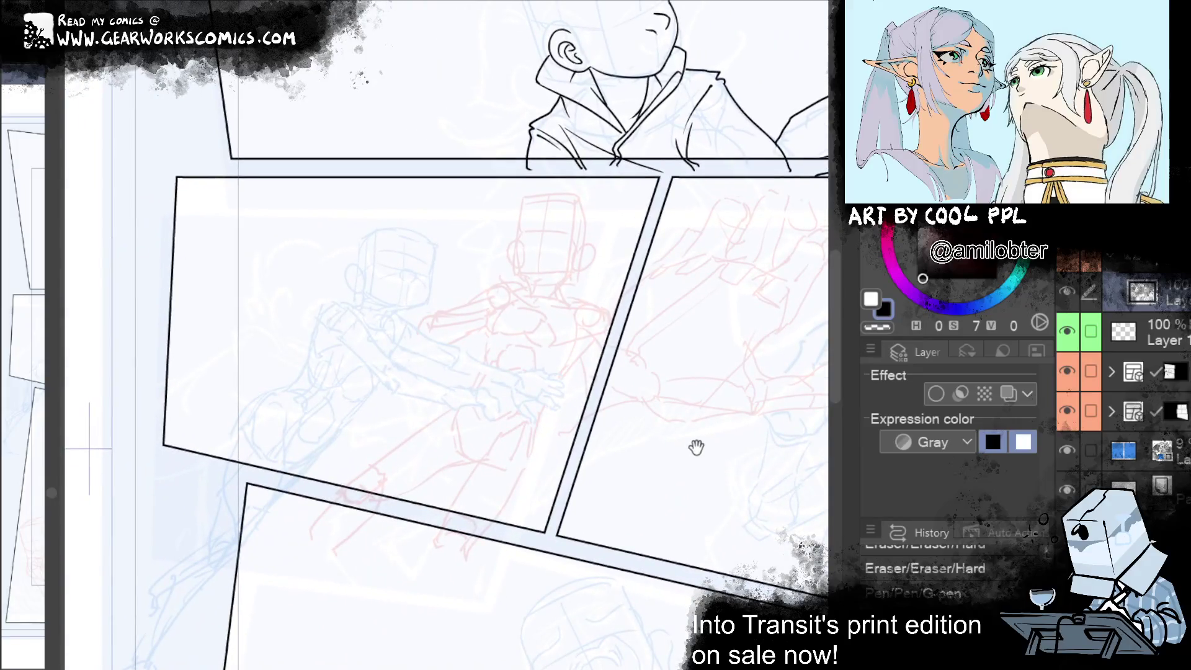
mouse_move(720, 527)
left_mouse_down()
mouse_move(154, 545)
mouse_move(188, 526)
left_mouse_up()
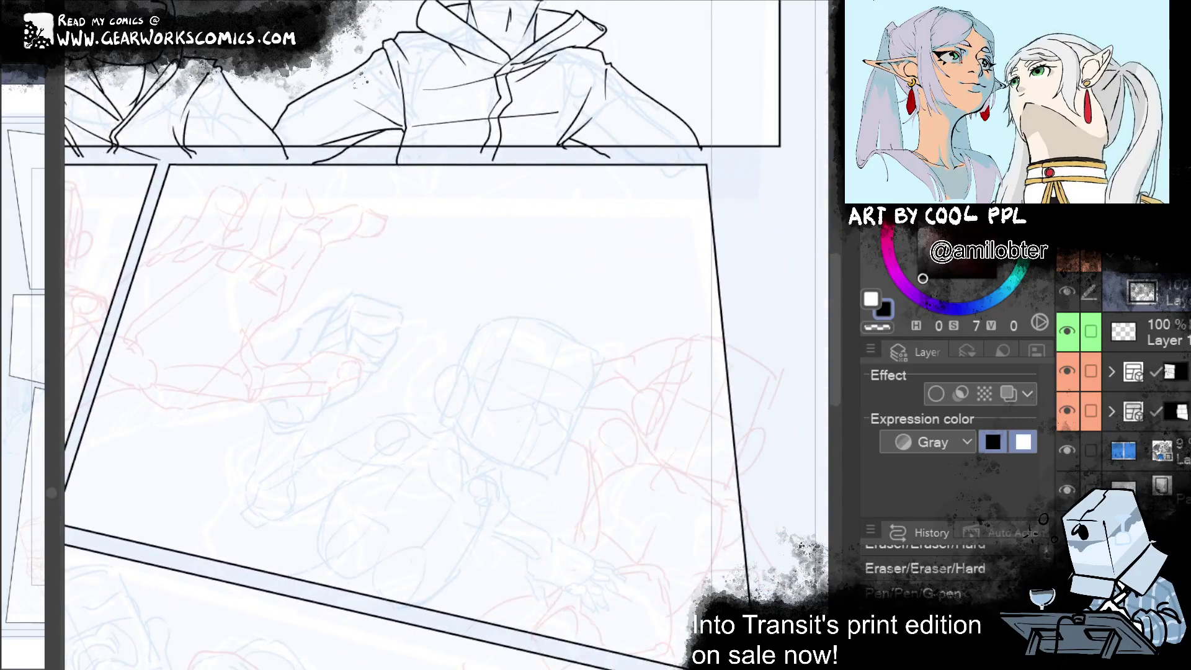
scroll(714, 393, "down", 3)
scroll(804, 251, "up", 1)
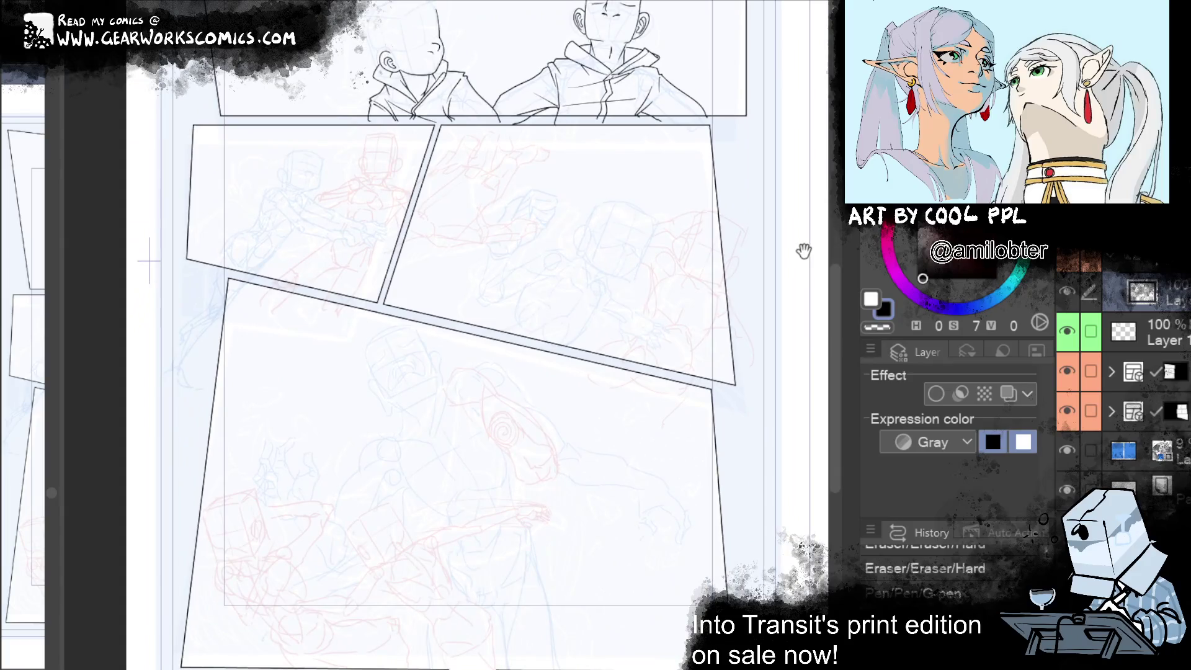
left_click_drag(804, 251, 806, 393)
scroll(698, 387, "up", 5)
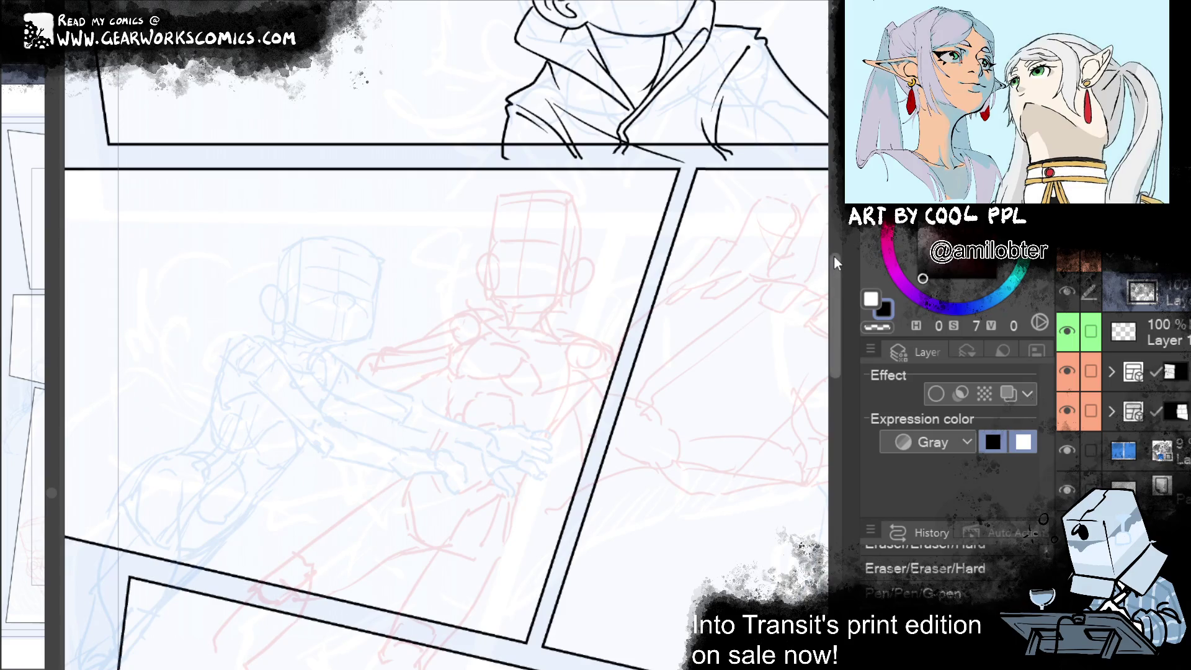
mouse_move(379, 259)
left_mouse_down()
mouse_move(372, 316)
mouse_move(378, 283)
mouse_move(372, 303)
left_mouse_up()
Redraw the face profile line from the head down to the jaw
key("ctrl+z")
key("ctrl+z")
key("ctrl+e")
left_click_drag(372, 300, 349, 345)
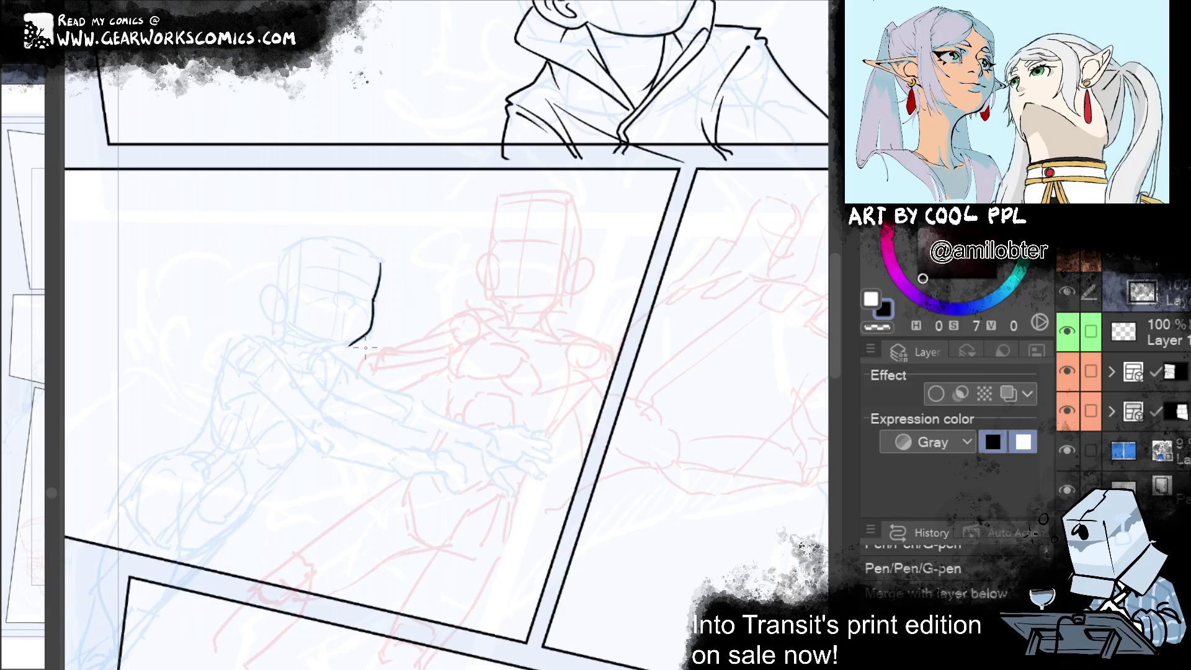
key("ctrl+y")
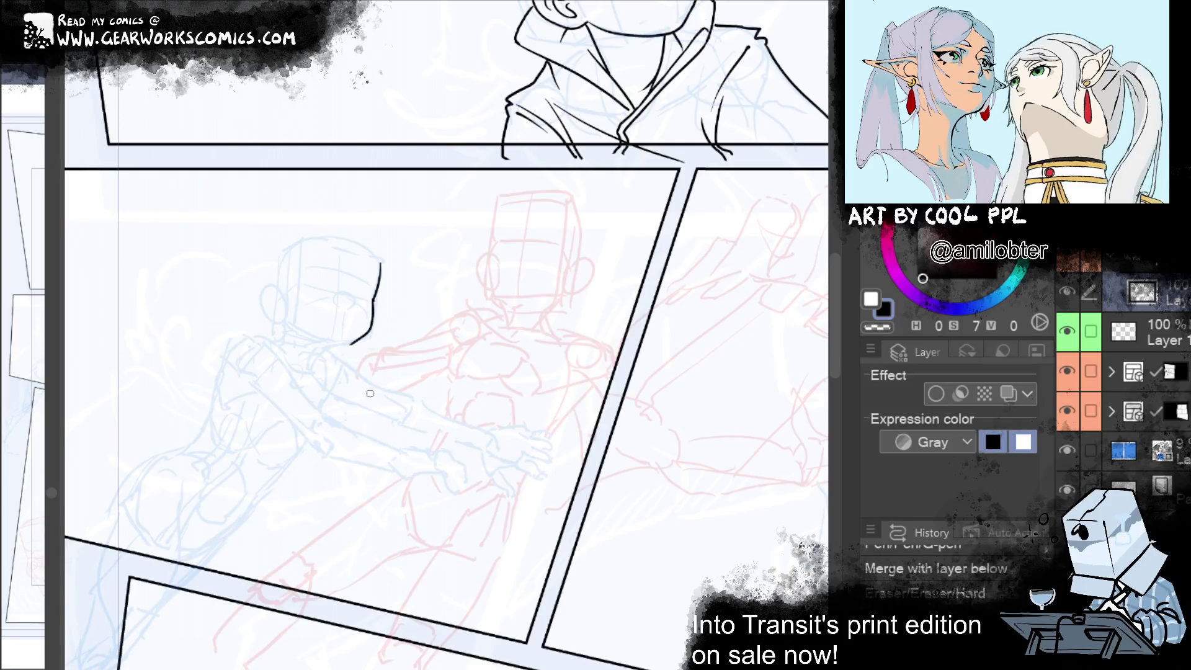
key("ctrl+y")
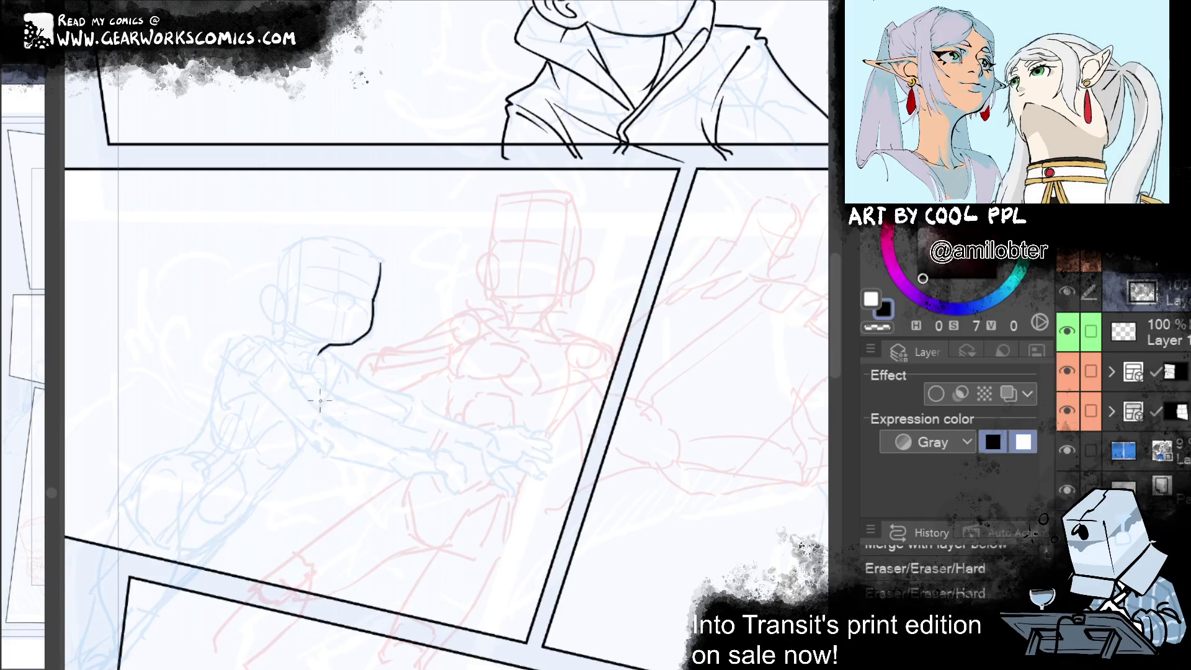
left_click_drag(327, 345, 314, 369)
Ink the figure's closed eye, retrying the short curve until it sits right
left_click_drag(341, 294, 358, 296)
key("ctrl+z")
left_click_drag(342, 292, 360, 298)
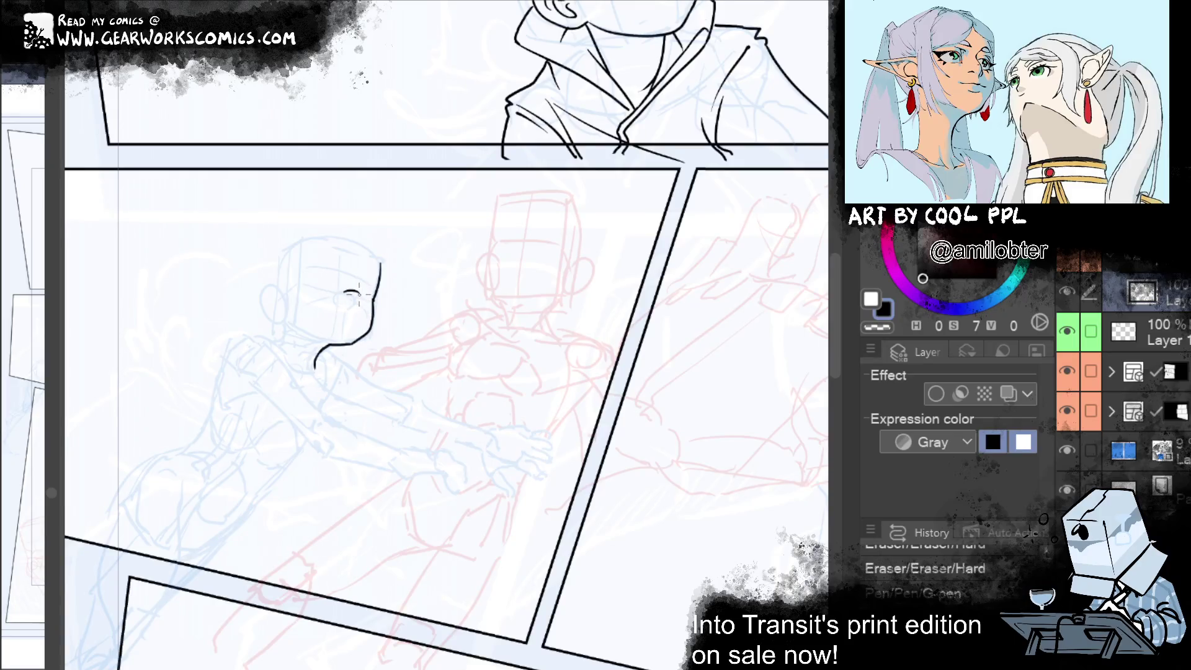
key("ctrl+z")
left_click_drag(355, 293, 358, 306)
key("ctrl+z")
left_click_drag(344, 300, 355, 298)
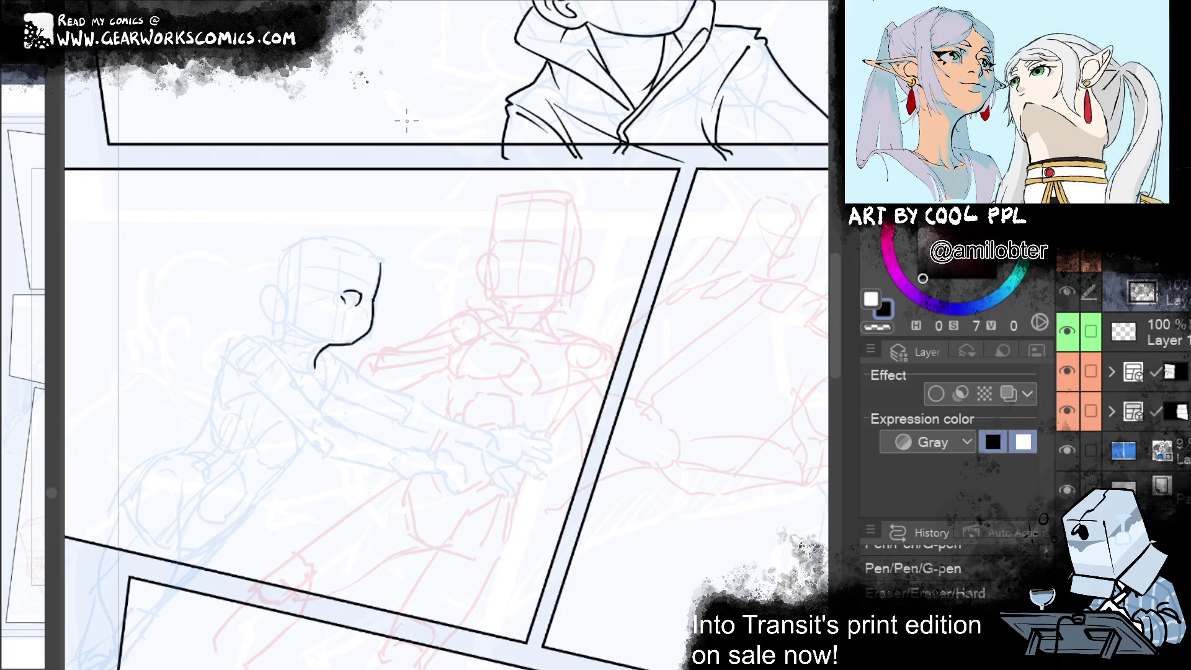
left_click_drag(492, 375, 449, 366)
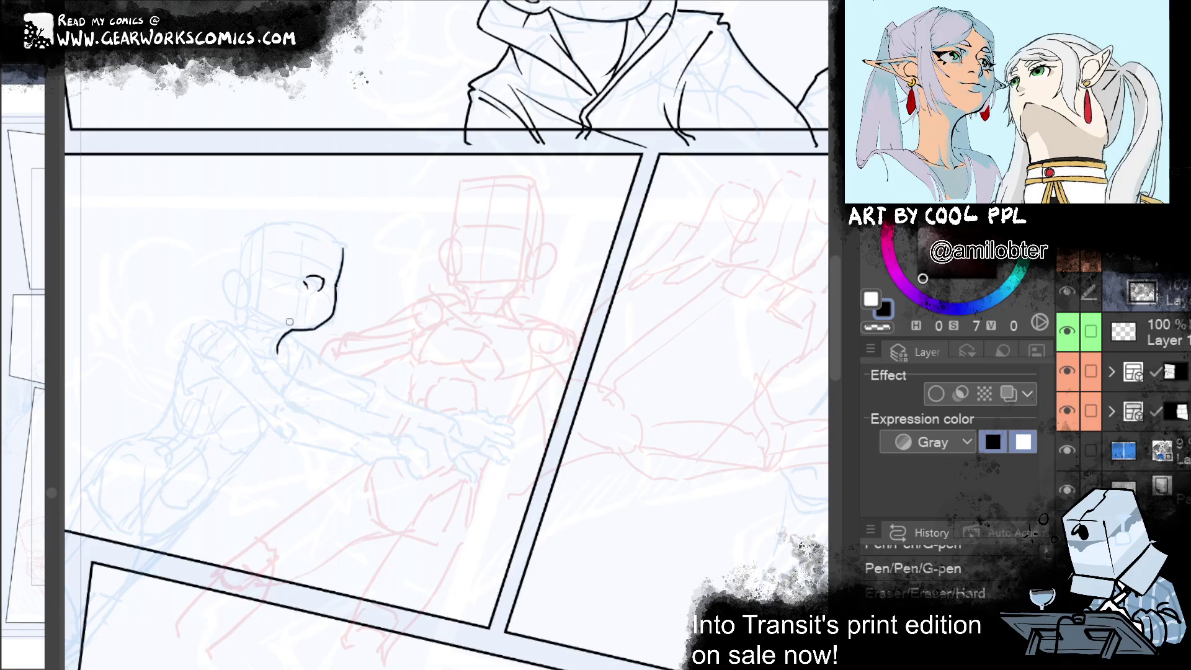
key("ctrl+y")
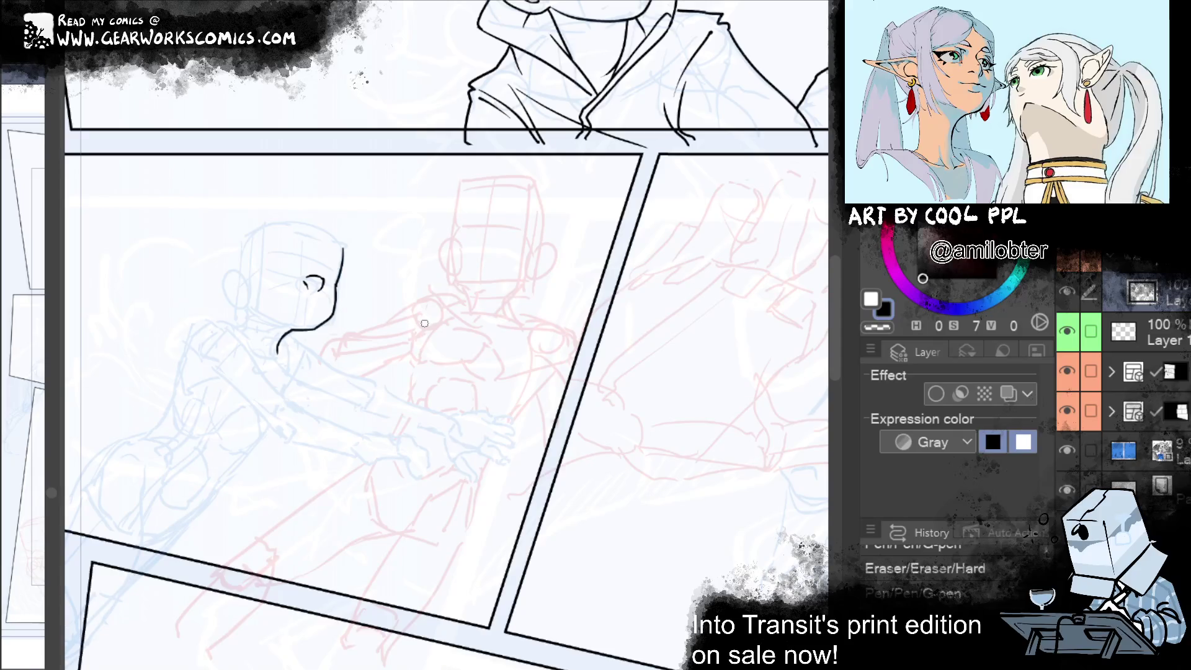
Try a back-of-head stroke, then recentre the view on the figure's head
left_click_drag(484, 196, 564, 183)
key("ctrl+y")
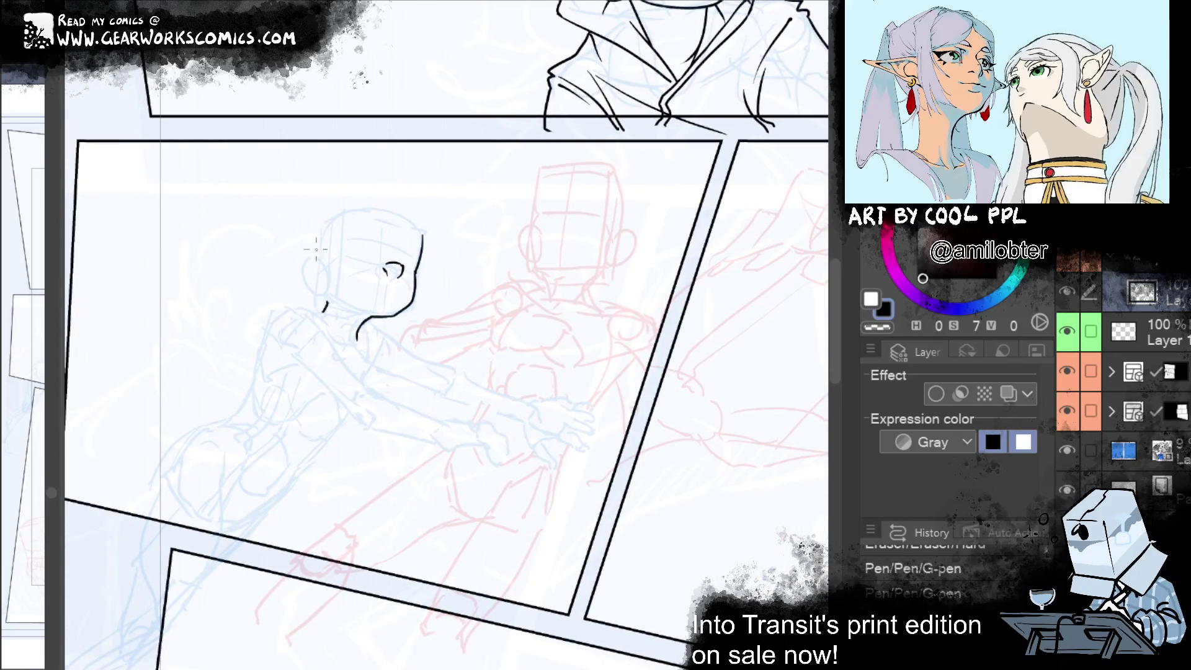
mouse_move(329, 256)
left_mouse_down()
mouse_move(319, 296)
mouse_move(320, 283)
left_mouse_up()
key("ctrl+z")
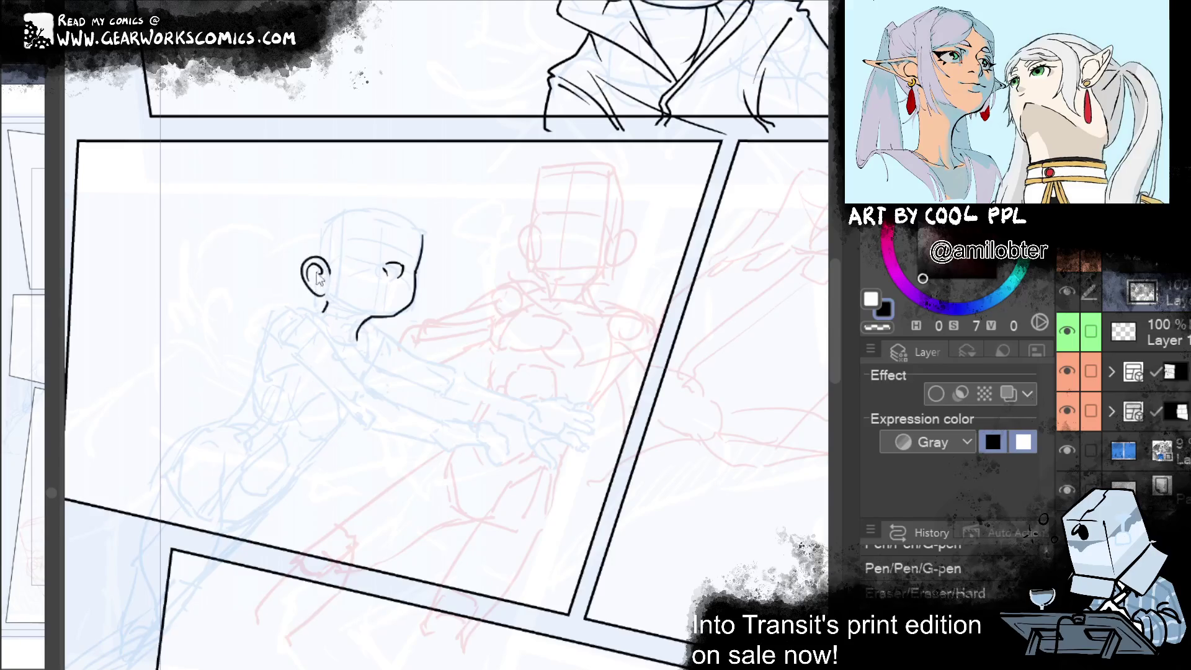
key("ctrl+y")
mouse_move(565, 142)
left_mouse_down()
mouse_move(490, 186)
mouse_move(487, 232)
left_mouse_up()
left_click_drag(513, 275, 548, 235)
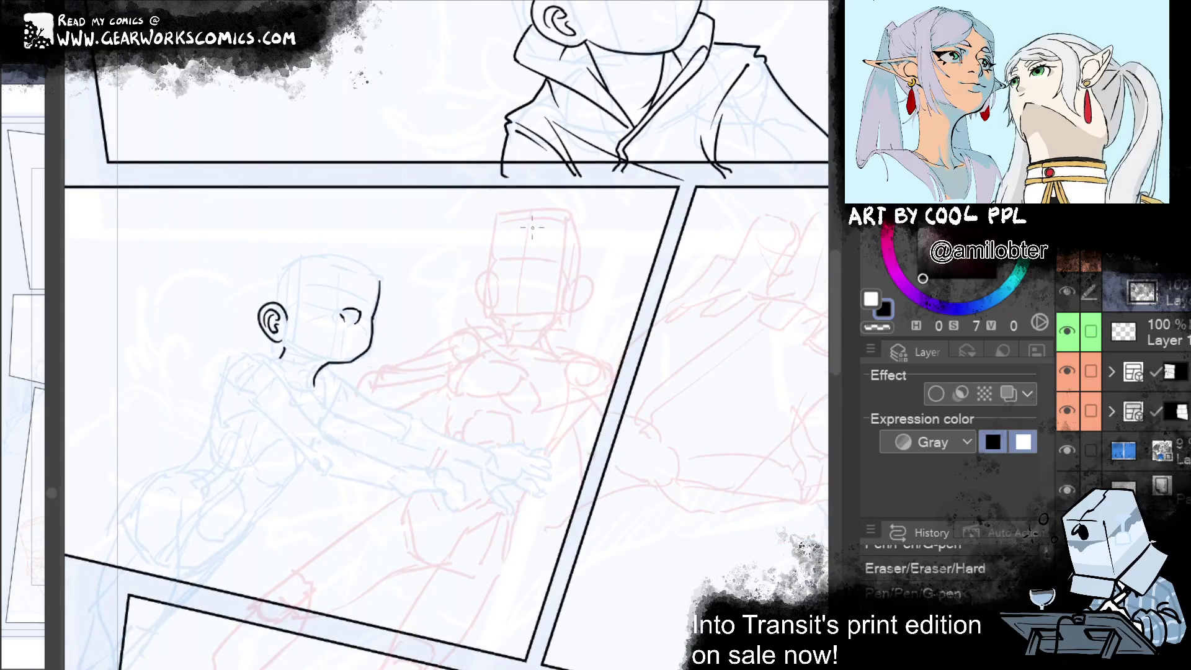
Lasso the area behind the head and erase the stray sketch lines inside it
mouse_move(314, 280)
left_mouse_down()
mouse_move(292, 337)
mouse_move(199, 354)
mouse_move(267, 237)
left_mouse_up()
key("e")
mouse_move(199, 338)
left_mouse_down()
mouse_move(234, 276)
mouse_move(266, 287)
mouse_move(260, 319)
left_mouse_up()
mouse_move(423, 263)
left_mouse_down()
mouse_move(258, 210)
mouse_move(217, 267)
left_mouse_up()
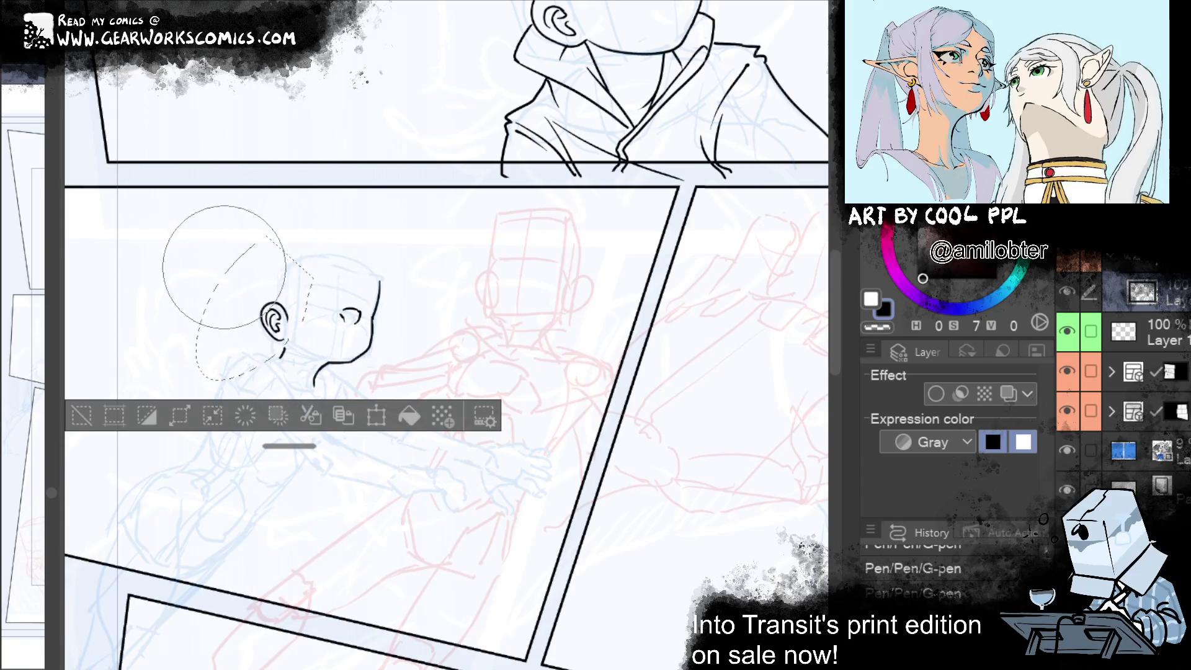
Lasso the ear, rotate and nudge it with Scale/Rotate, then draw a diagonal neck line
left_click(80, 415)
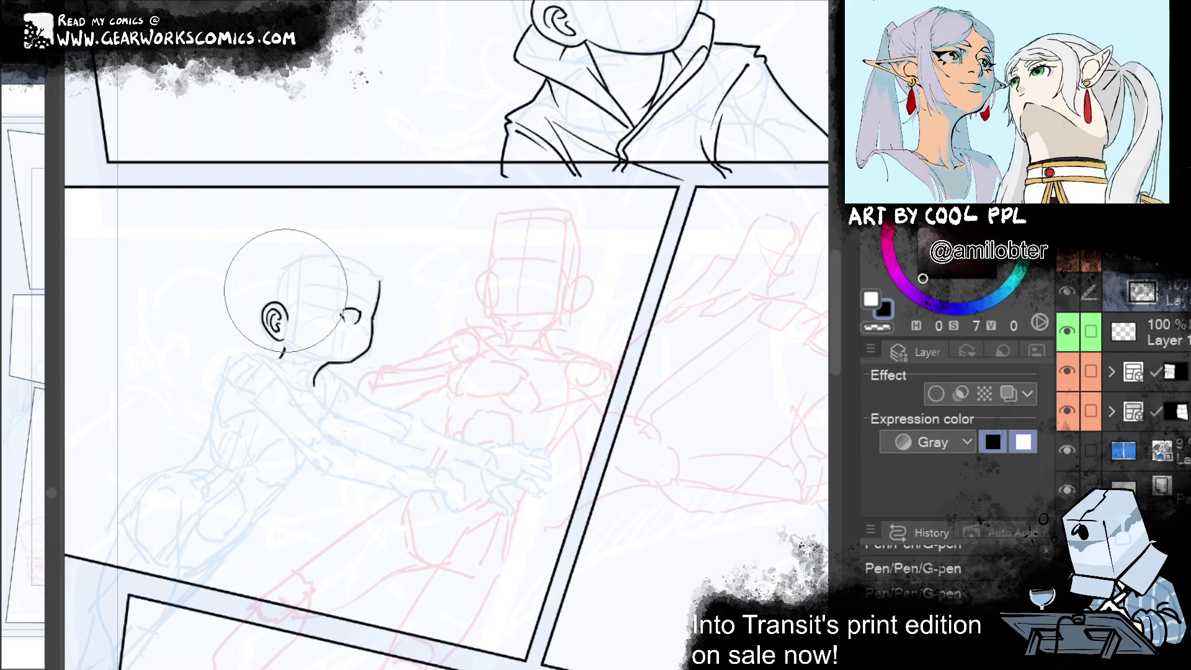
mouse_move(301, 335)
left_mouse_down()
mouse_move(261, 351)
mouse_move(282, 353)
left_mouse_up()
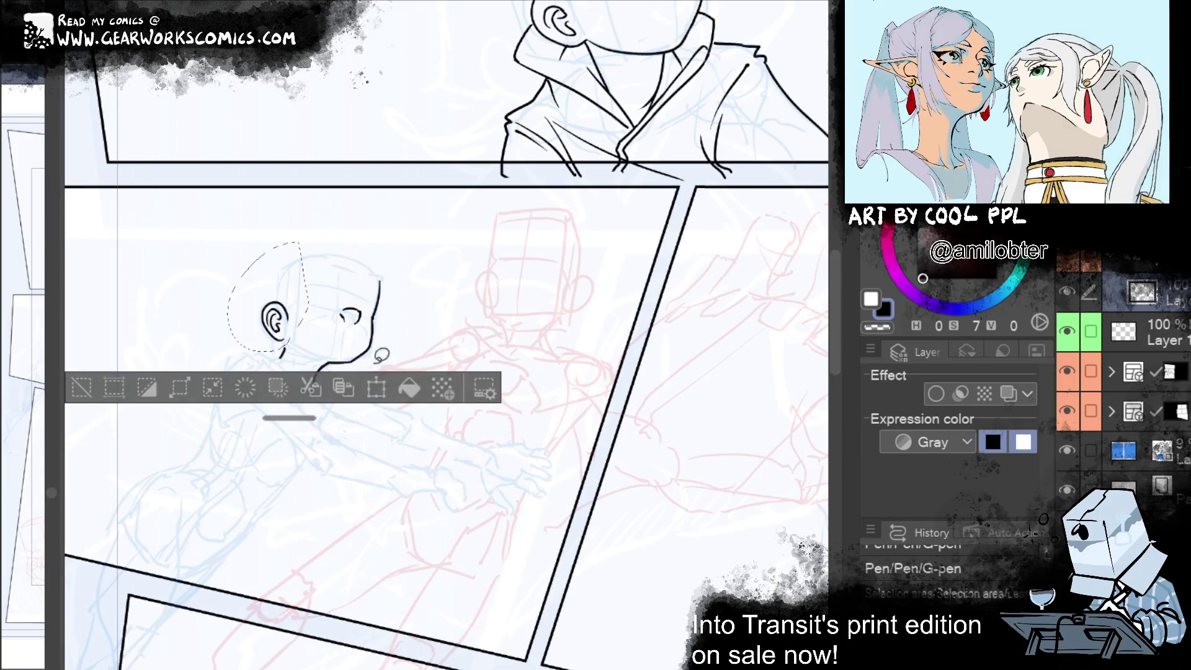
left_click(375, 386)
left_click_drag(356, 232, 363, 208)
left_click_drag(276, 273, 268, 275)
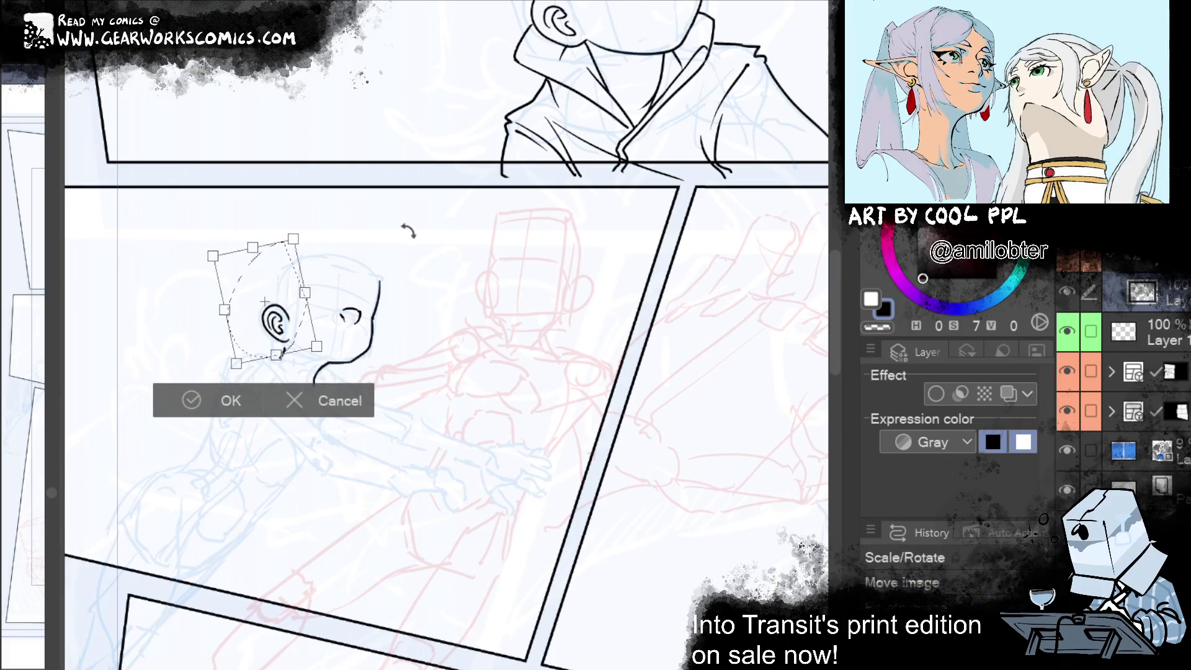
left_click_drag(407, 232, 426, 255)
left_click_drag(286, 284, 289, 286)
left_click(193, 399)
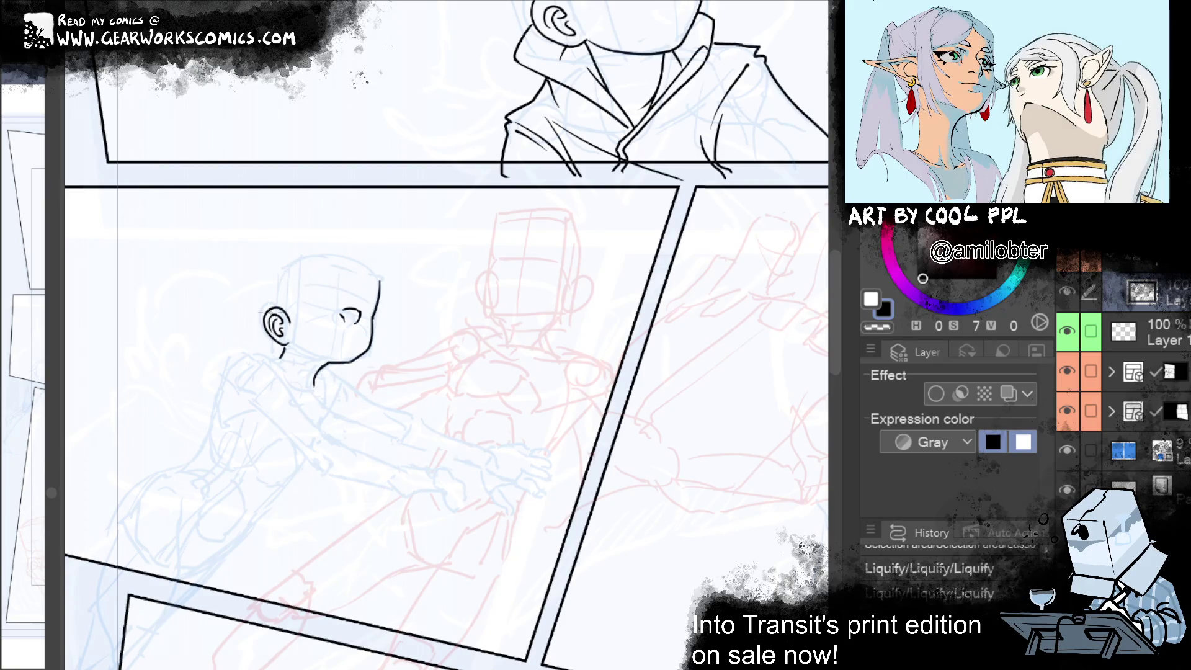
left_click_drag(236, 296, 310, 377)
Ink a diagonal collar line down the neck after several undone retries
key("ctrl+z")
left_click_drag(253, 329, 323, 368)
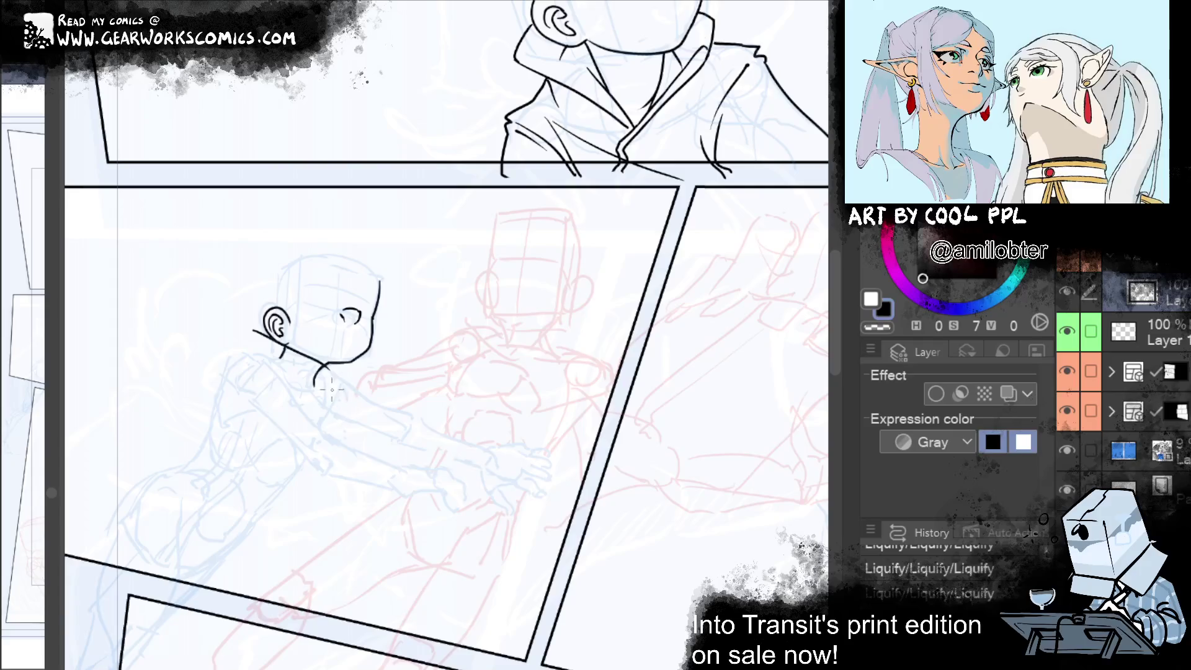
key("ctrl+z")
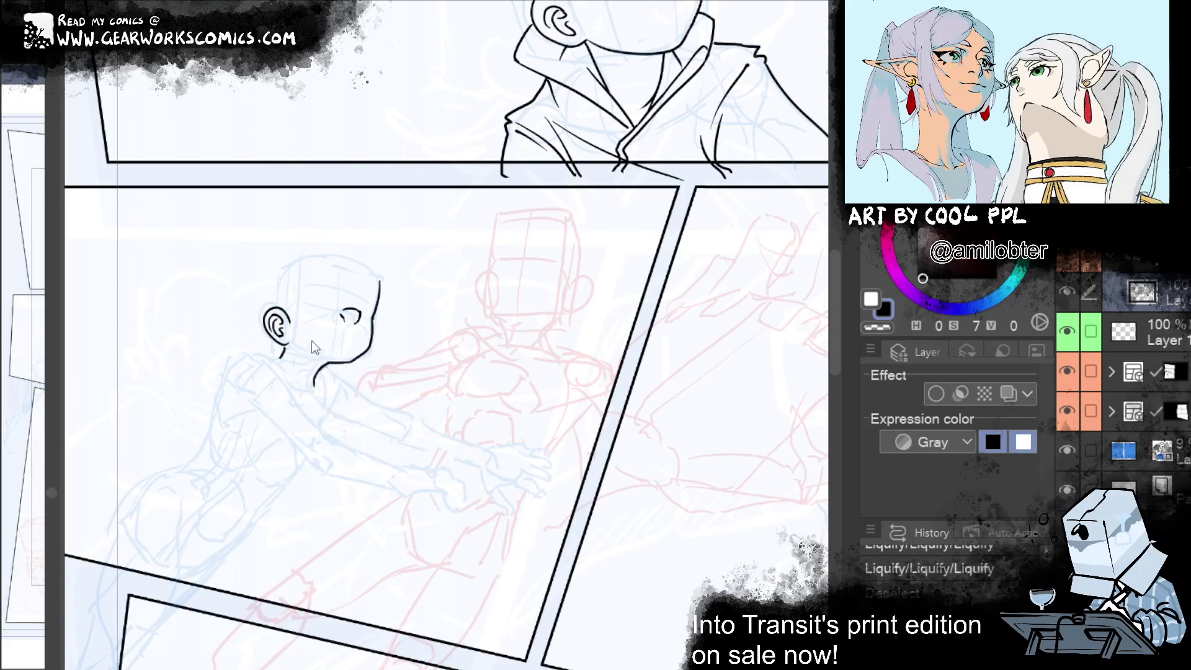
mouse_move(315, 399)
left_mouse_down()
mouse_move(316, 343)
mouse_move(251, 340)
left_mouse_up()
key("ctrl+z")
left_click_drag(261, 331, 305, 342)
key("ctrl+z")
key("ctrl+z")
key("ctrl+z")
left_click_drag(318, 406, 259, 345)
Scale the short stroke by the ear into a longer collar line and double it
key("ctrl+d")
mouse_move(261, 351)
left_mouse_down()
mouse_move(248, 339)
mouse_move(285, 346)
left_mouse_up()
key("ctrl+t")
key("Return")
key("ctrl+d")
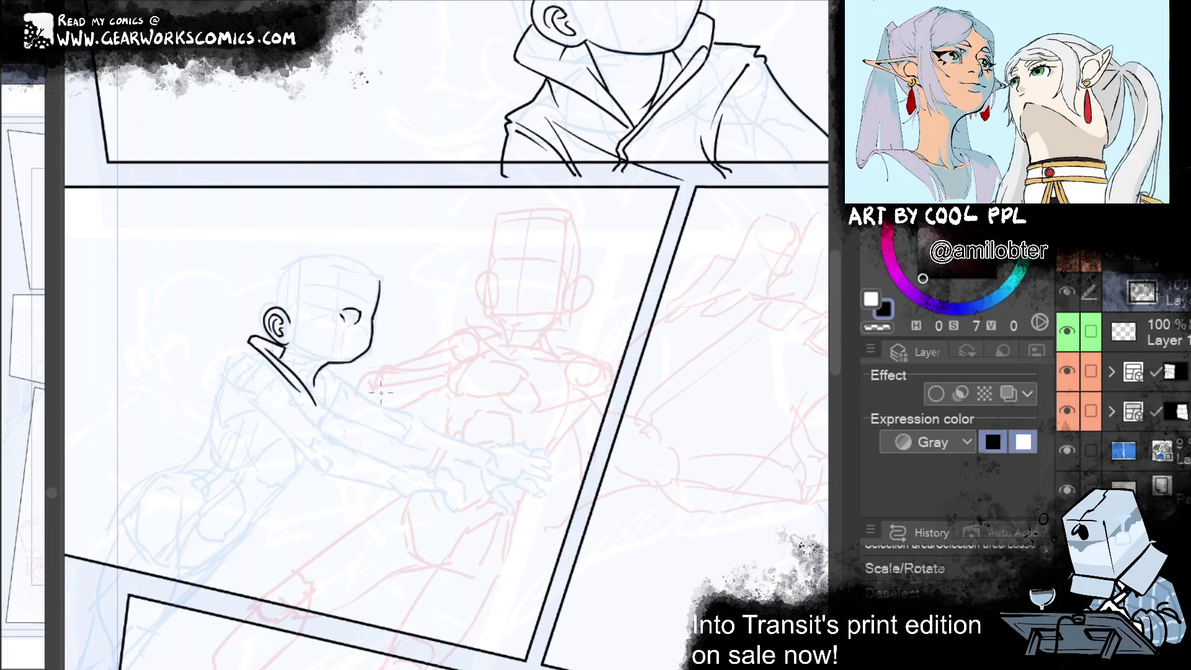
left_click_drag(292, 386, 313, 406)
Draw the collar edge from chin to neck and erase the overshooting tip
left_click_drag(319, 402, 369, 364)
left_click_drag(317, 408, 381, 360)
key("e")
left_click_drag(386, 362, 375, 375)
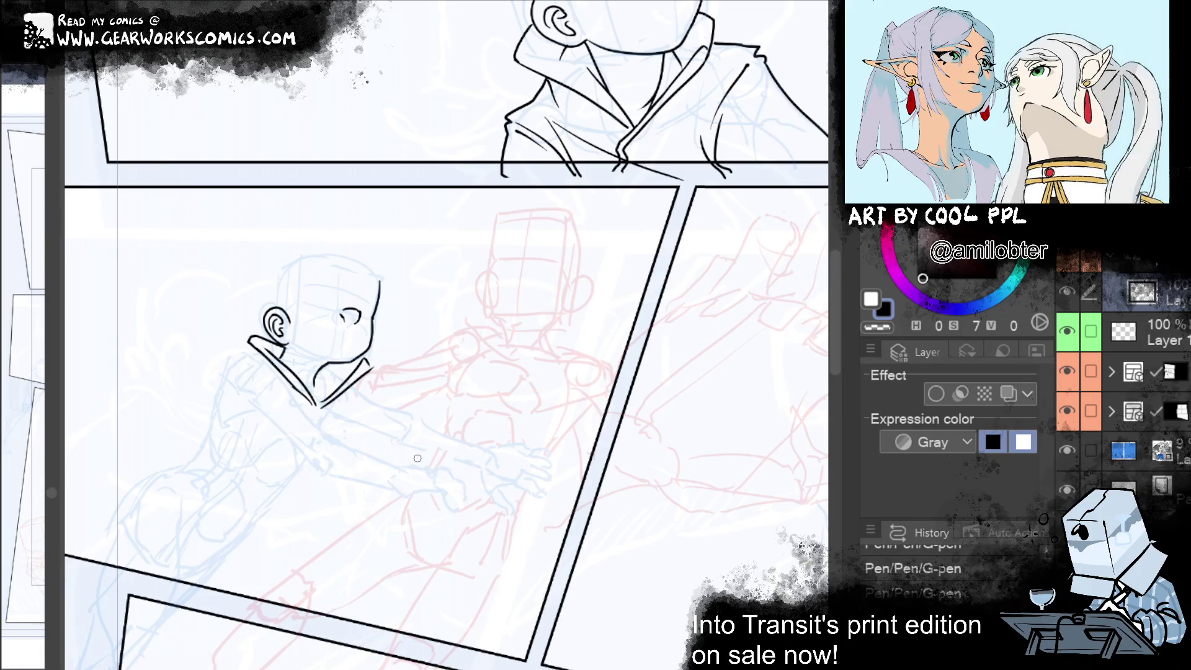
left_click_drag(365, 371, 374, 363)
key("ctrl+z")
left_click_drag(645, 203, 706, 168)
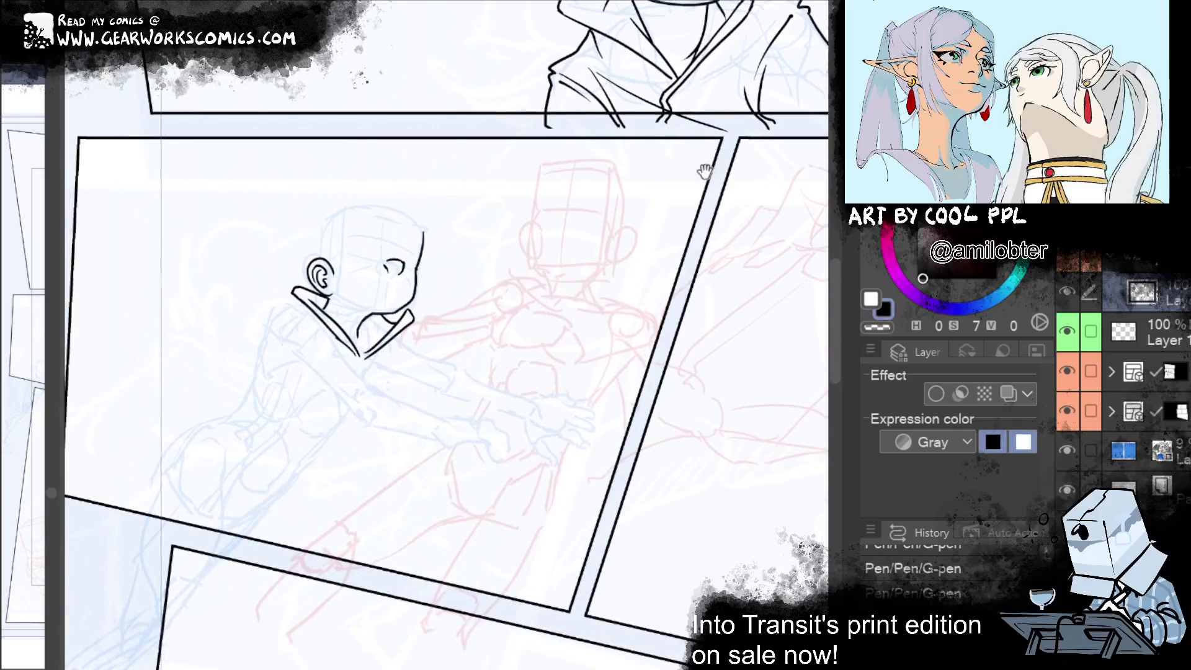
Erase stray lines near the chin, add a small collar fold stroke, and trim the tip
left_click_drag(362, 332, 359, 325)
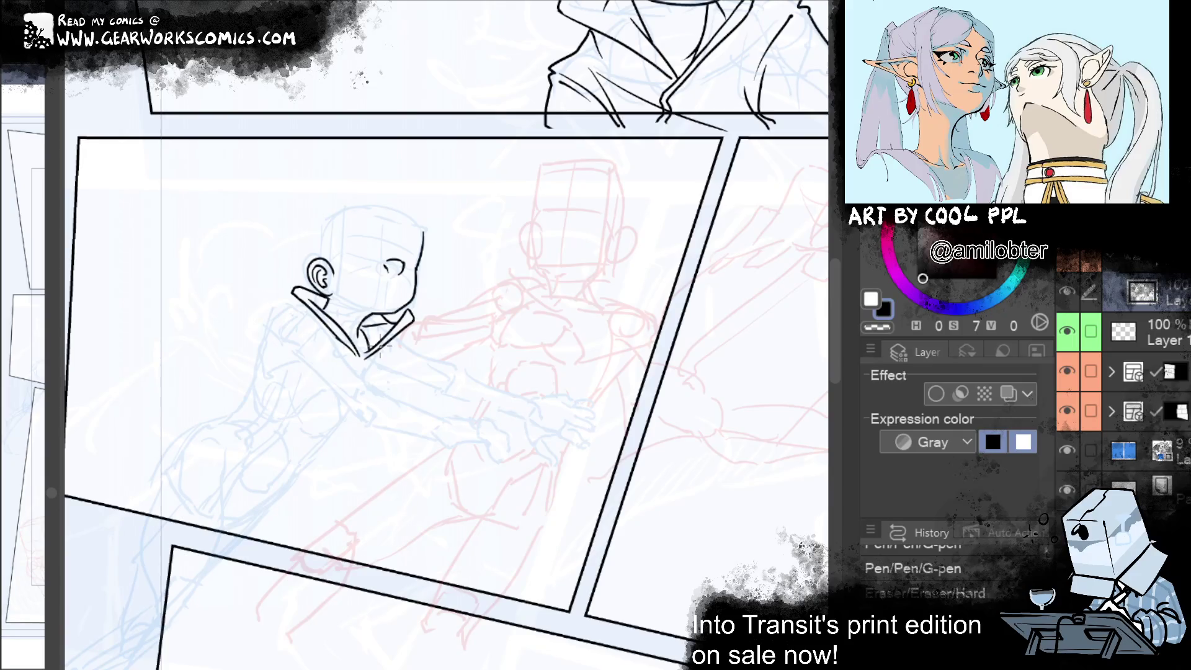
left_click_drag(329, 314, 348, 327)
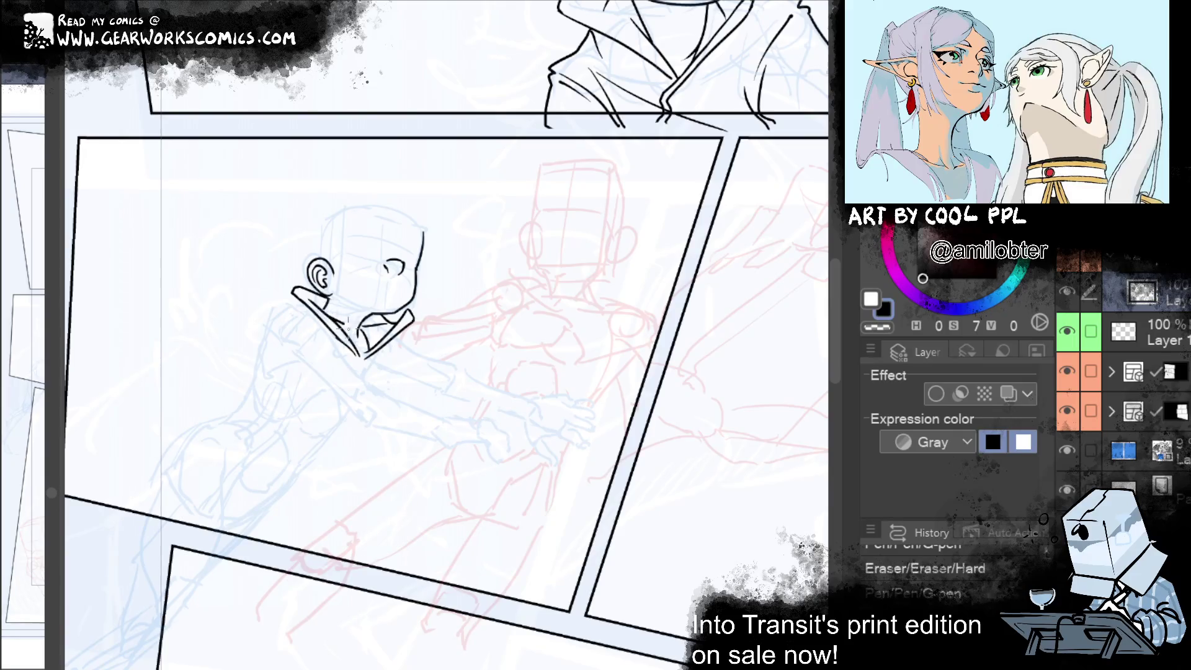
key("ctrl+y")
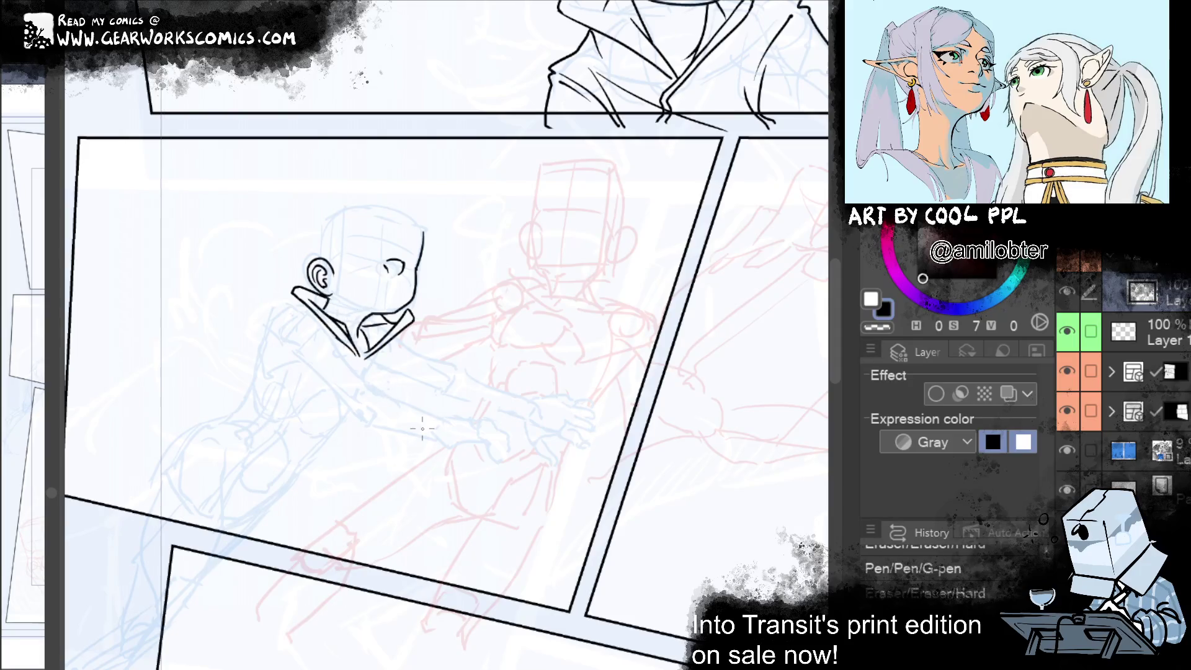
key("ctrl+z")
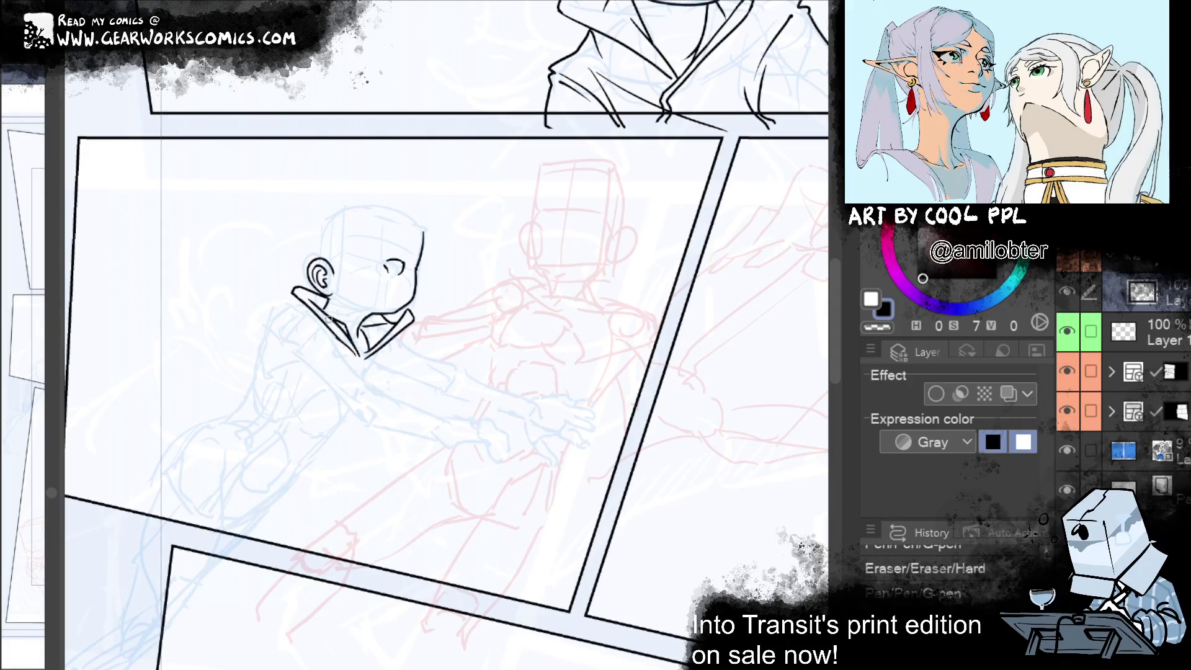
key("ctrl+y")
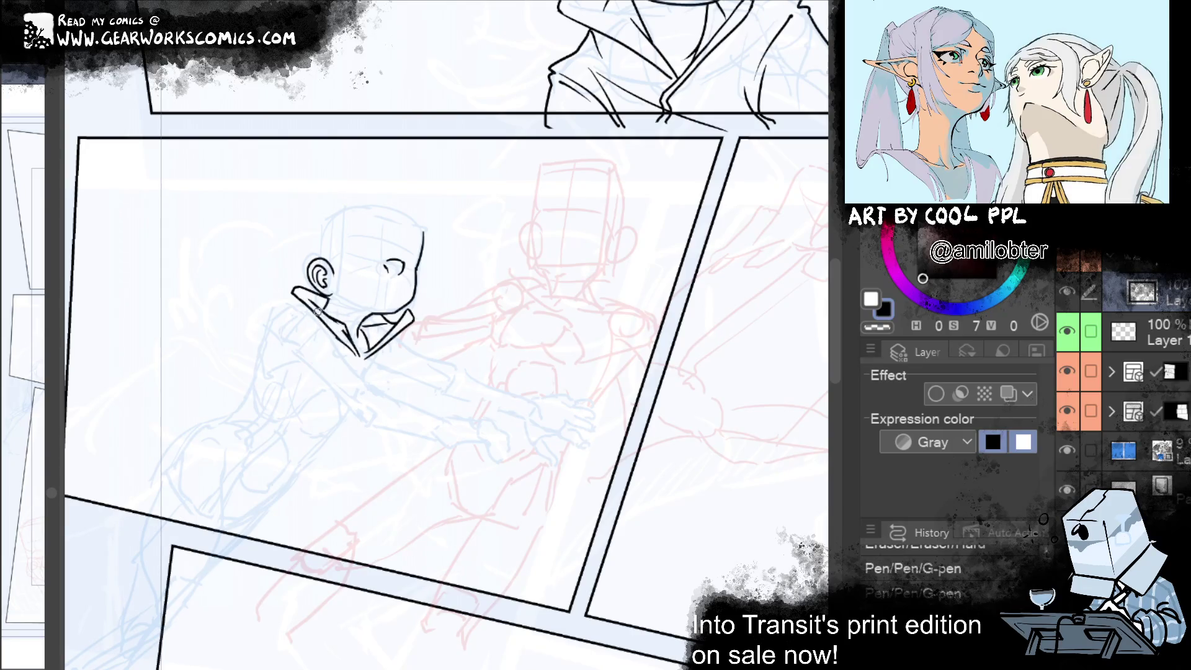
key("ctrl+y")
mouse_move(360, 356)
left_mouse_down()
mouse_move(365, 365)
mouse_move(332, 339)
left_mouse_up()
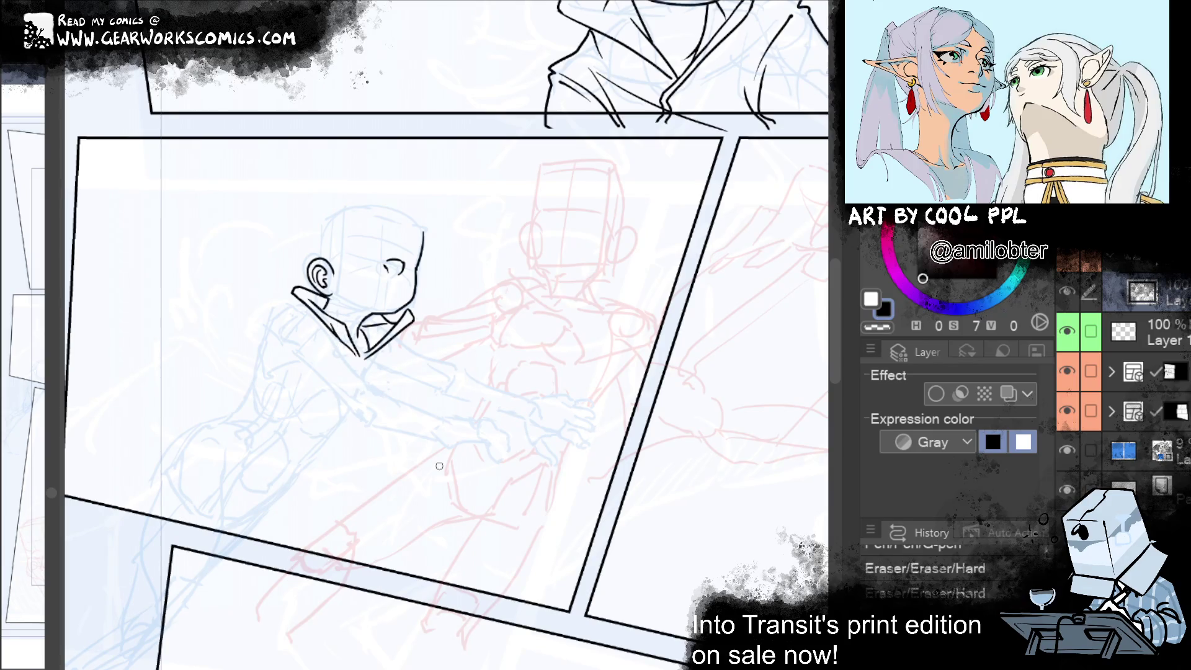
left_click_drag(403, 314, 413, 324)
Rework the collar's left side and ink the jacket's back edge and area below the collar
left_click_drag(667, 353, 808, 359)
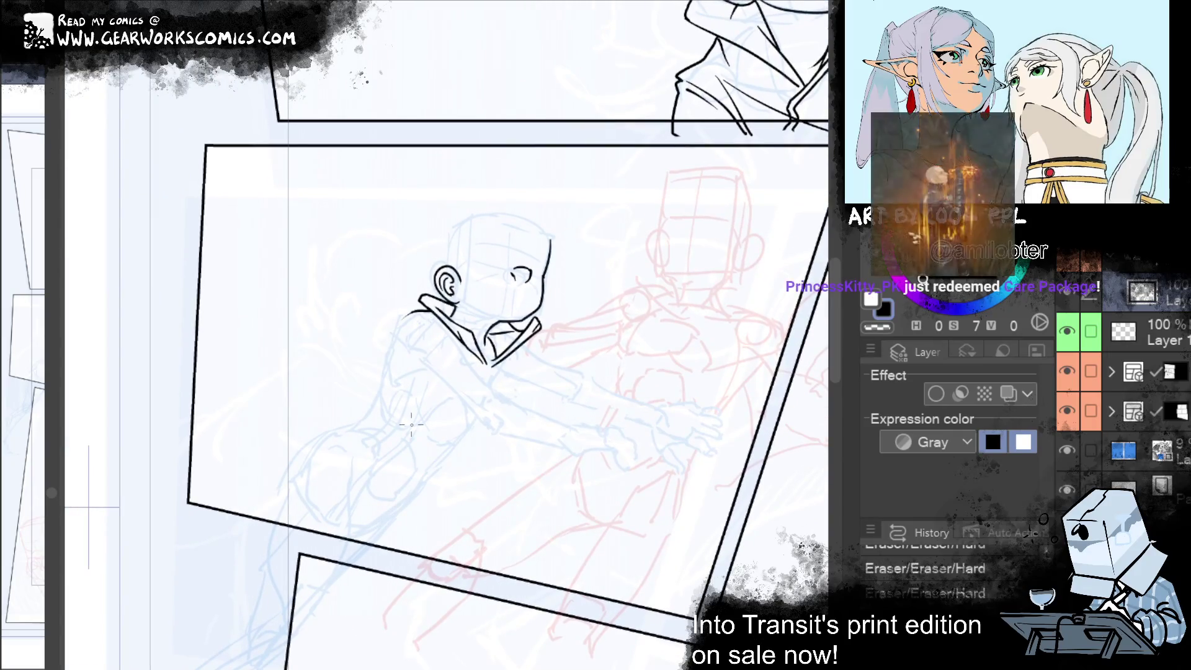
mouse_move(403, 318)
left_mouse_down()
mouse_move(443, 307)
mouse_move(397, 340)
left_mouse_up()
left_click_drag(422, 291, 395, 330)
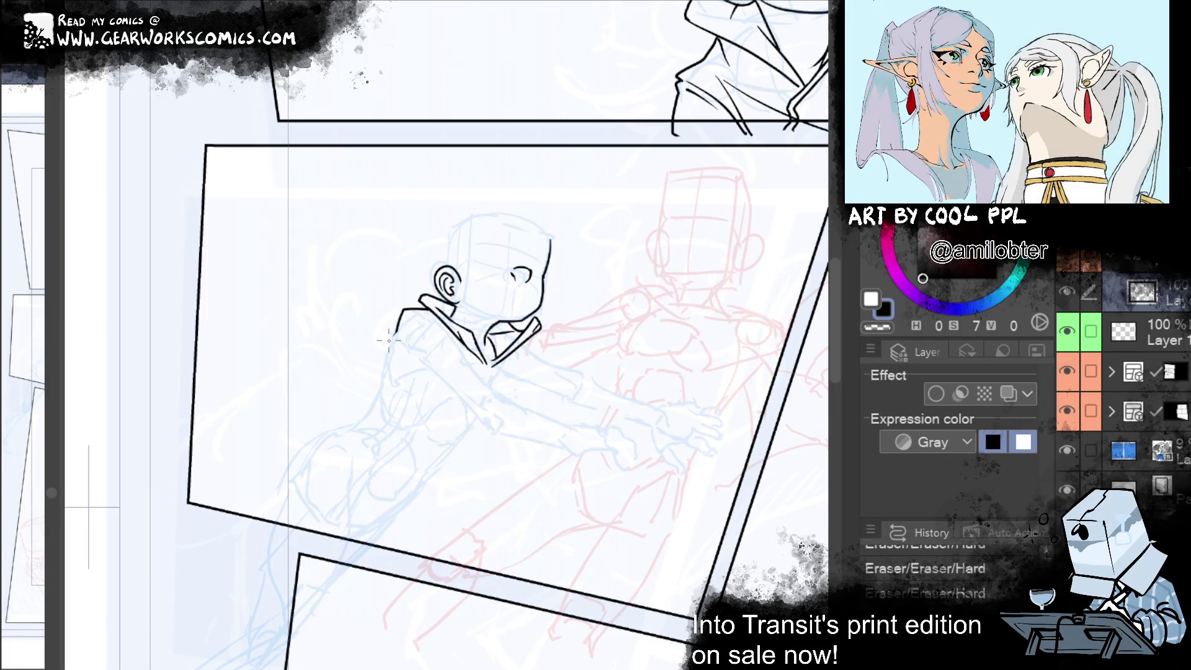
left_click_drag(397, 329, 386, 377)
mouse_move(409, 324)
left_mouse_down()
mouse_move(464, 355)
mouse_move(439, 335)
left_mouse_up()
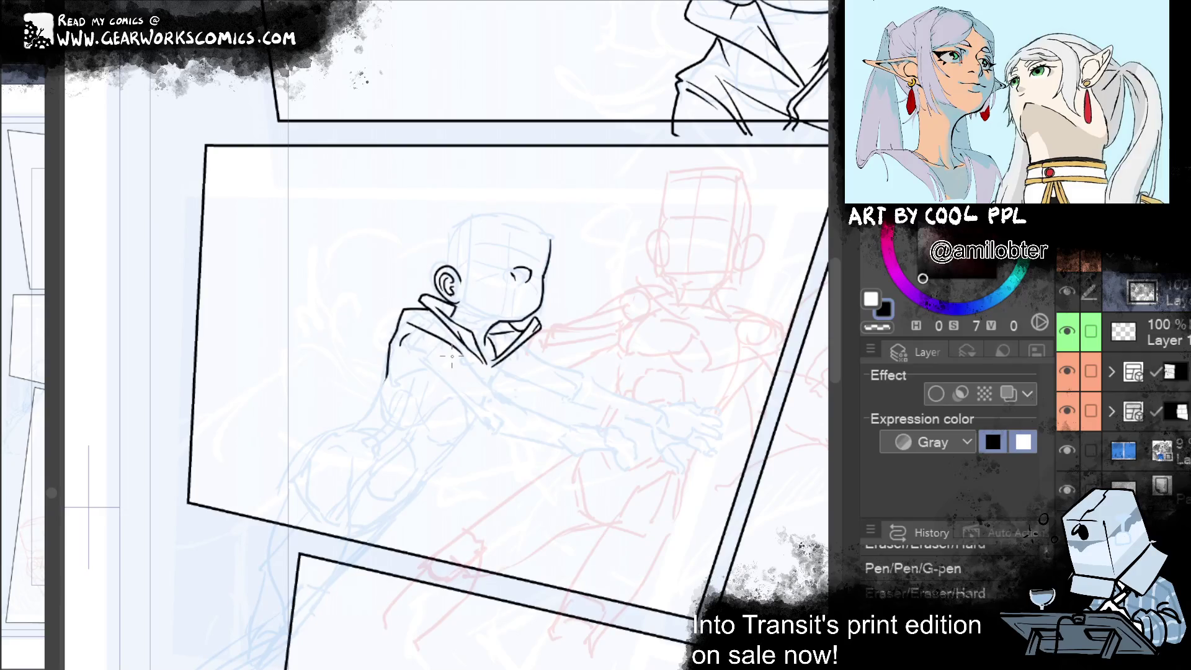
scroll(834, 273, "down", 2)
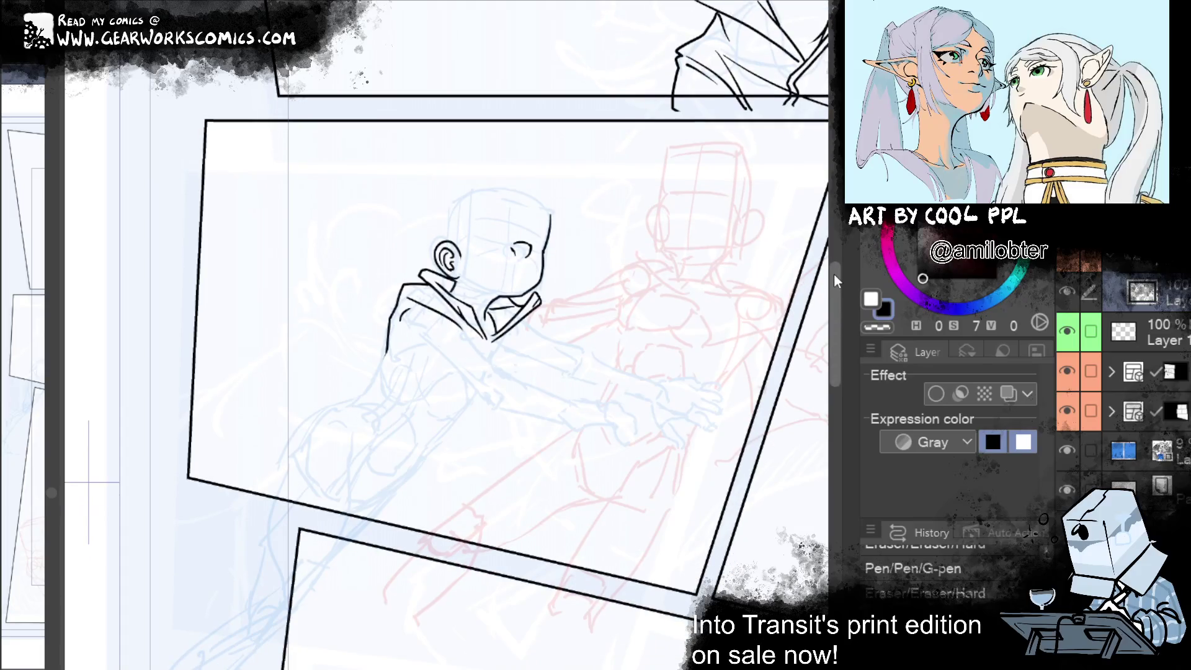
mouse_move(354, 339)
left_mouse_down()
mouse_move(410, 342)
mouse_move(462, 381)
left_mouse_up()
key("ctrl+z")
Ink the shoulder line and the sleeve down to the lower forearm
left_click_drag(420, 307, 491, 361)
key("ctrl+z")
left_click_drag(421, 302, 465, 345)
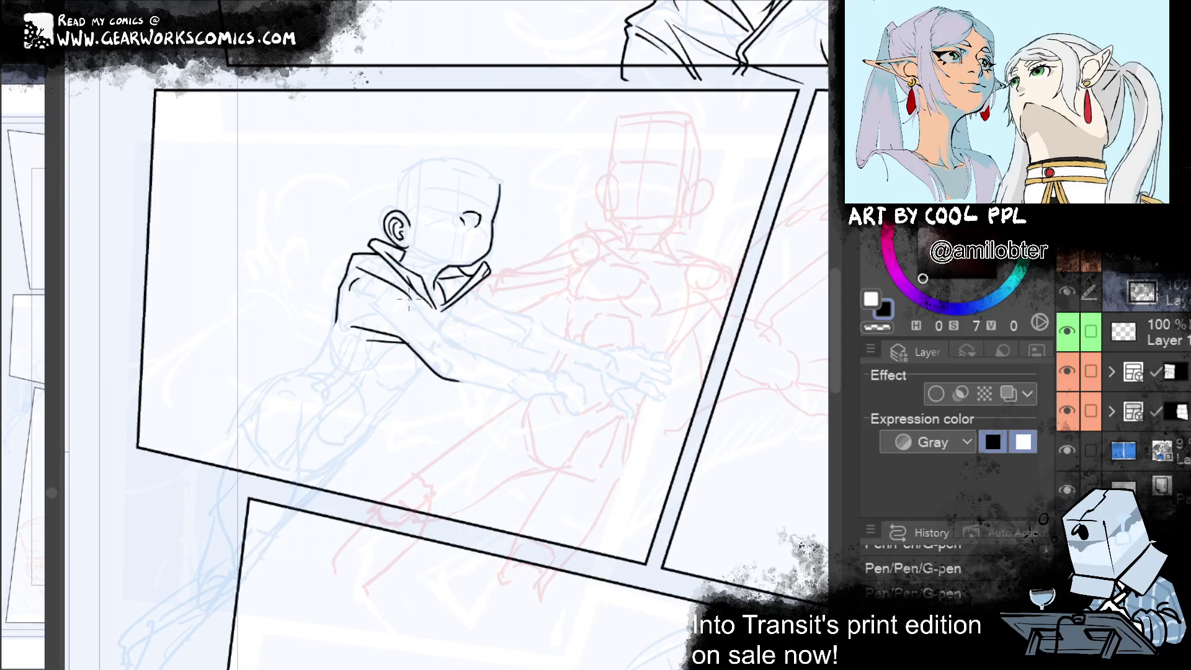
key("ctrl+z")
mouse_move(435, 308)
left_mouse_down()
mouse_move(480, 340)
mouse_move(531, 406)
left_mouse_up()
key("ctrl+z")
mouse_move(468, 334)
left_mouse_down()
mouse_move(516, 354)
mouse_move(447, 385)
left_mouse_up()
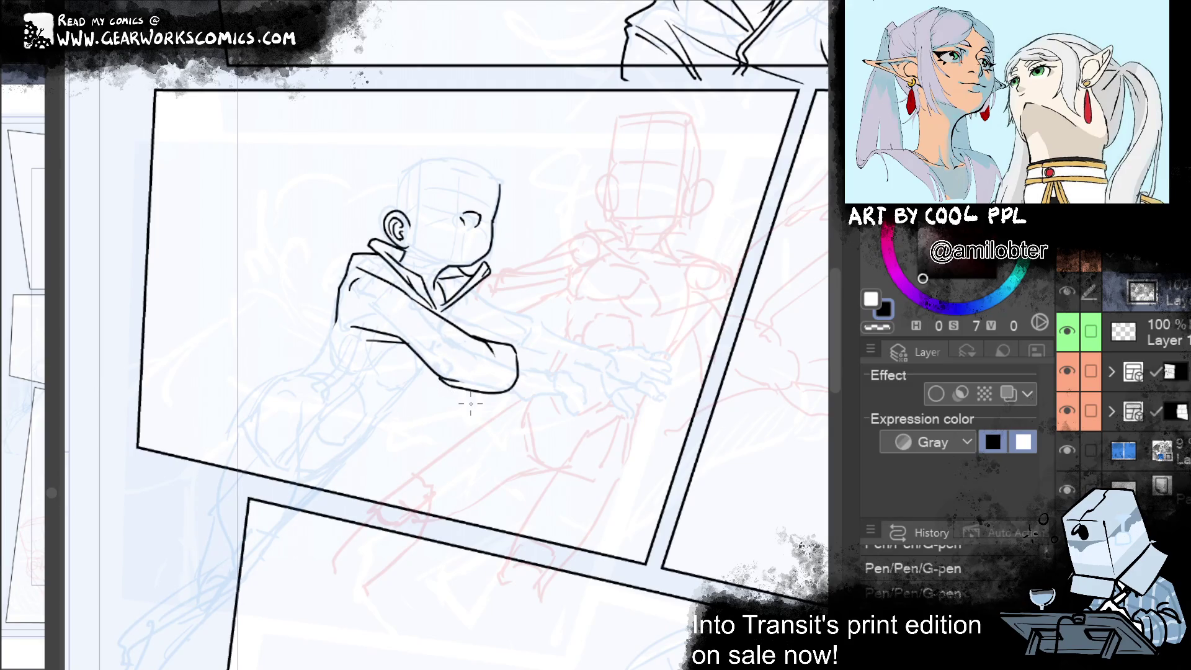
left_click_drag(445, 380, 516, 396)
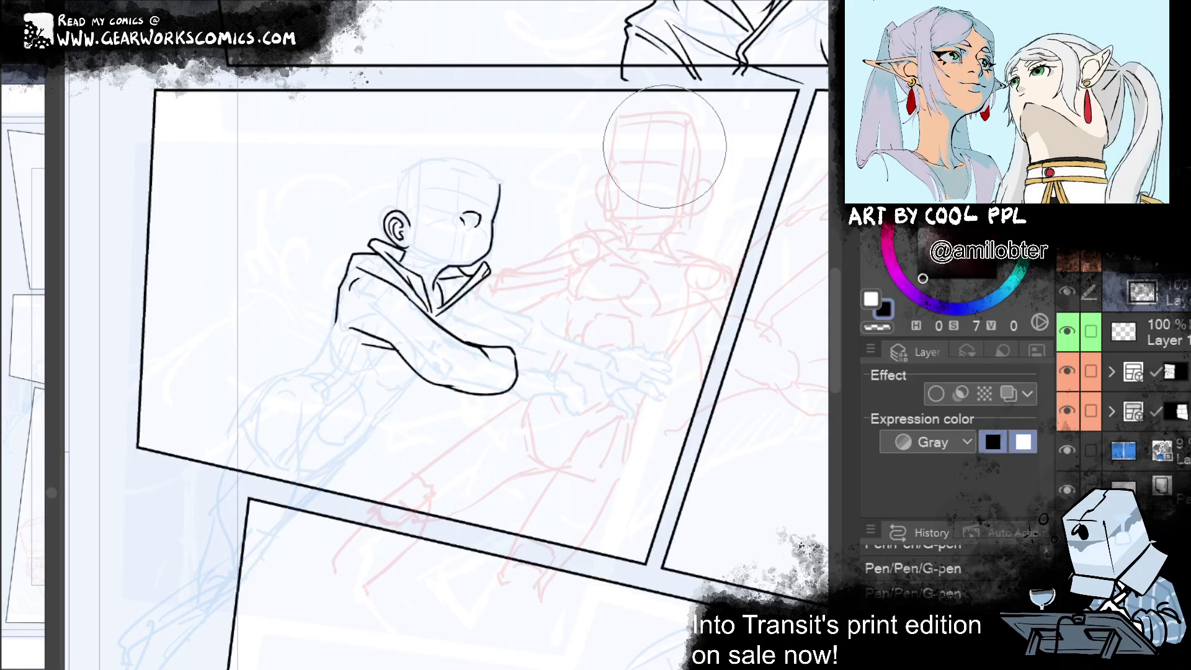
Undo the last arm strokes and retry the torso's right-side line
key("ctrl+z")
key("ctrl+z")
key("ctrl+z")
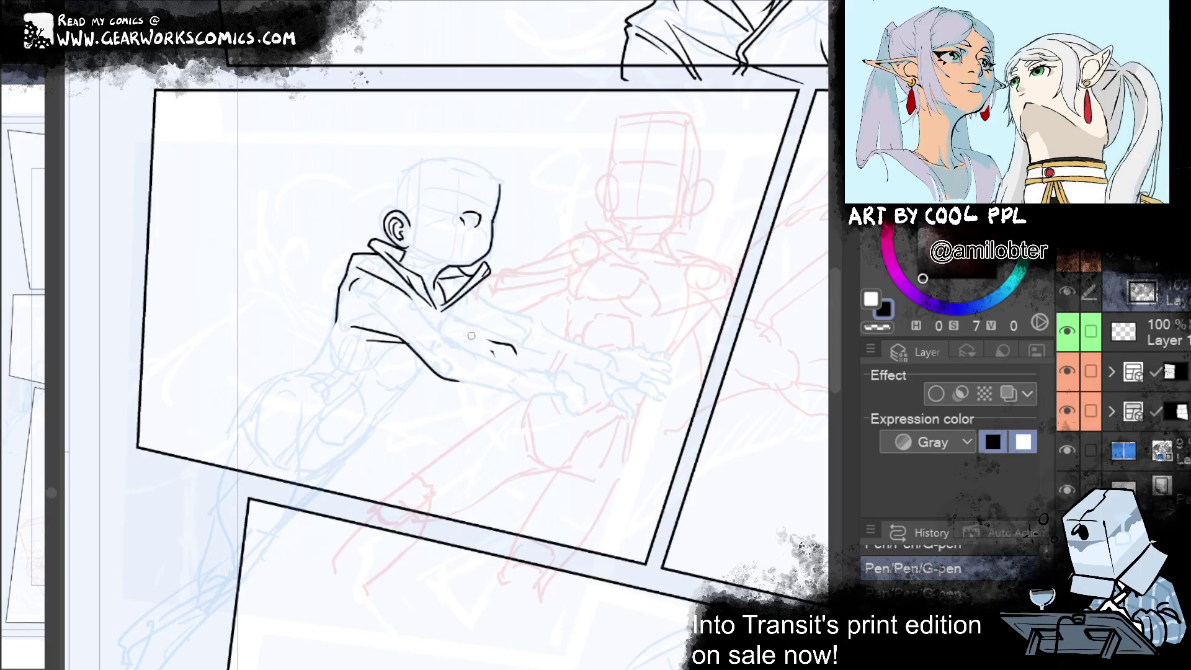
key("ctrl+z")
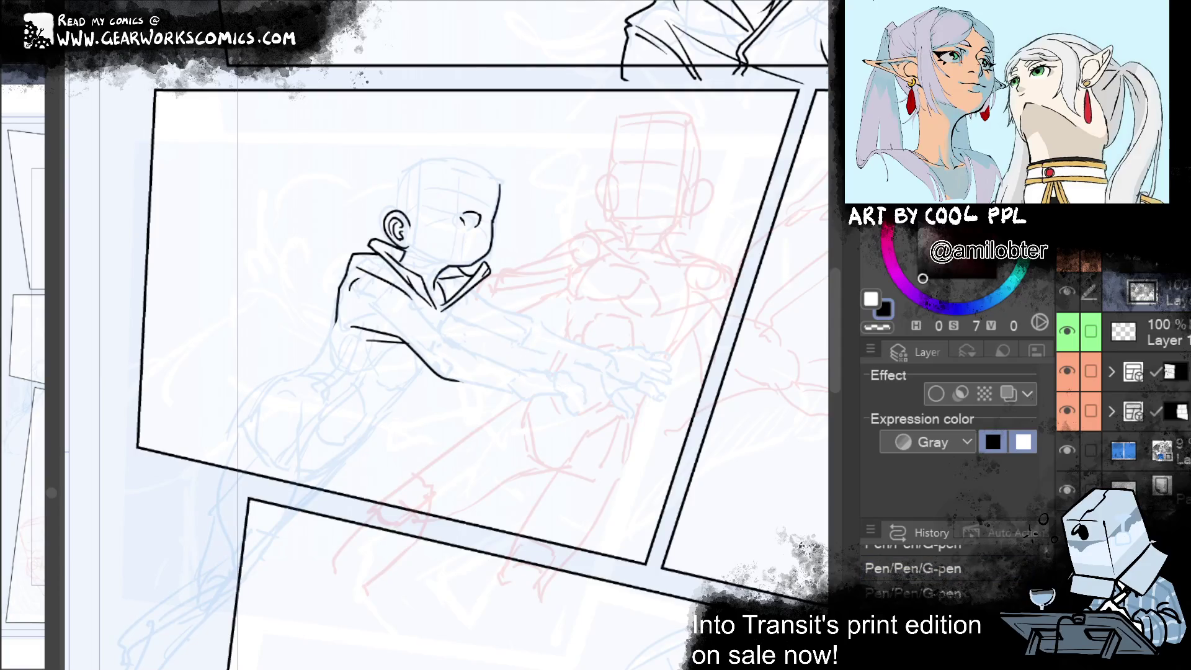
left_click_drag(474, 361, 438, 334)
key("ctrl+z")
mouse_move(481, 371)
left_mouse_down()
mouse_move(435, 325)
mouse_move(453, 341)
left_mouse_up()
key("ctrl+z")
Ink the line from the torso along the arm and the torso curve down to the hip
left_click_drag(408, 295, 454, 345)
key("ctrl+z")
mouse_move(405, 297)
left_mouse_down()
mouse_move(459, 362)
mouse_move(527, 372)
left_mouse_up()
key("ctrl+z")
left_click_drag(460, 342, 526, 371)
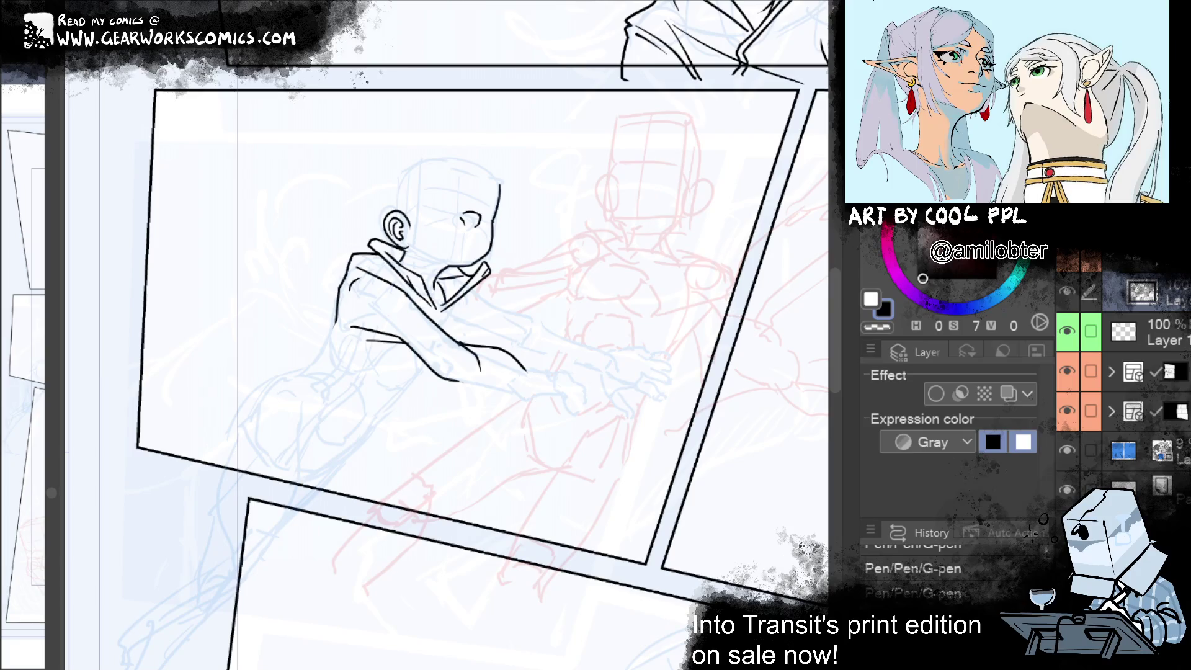
left_click_drag(355, 303, 476, 393)
Apply Scale/Rotate to the lassoed torso curve, then retry the forearm underside stroke
left_click(488, 489)
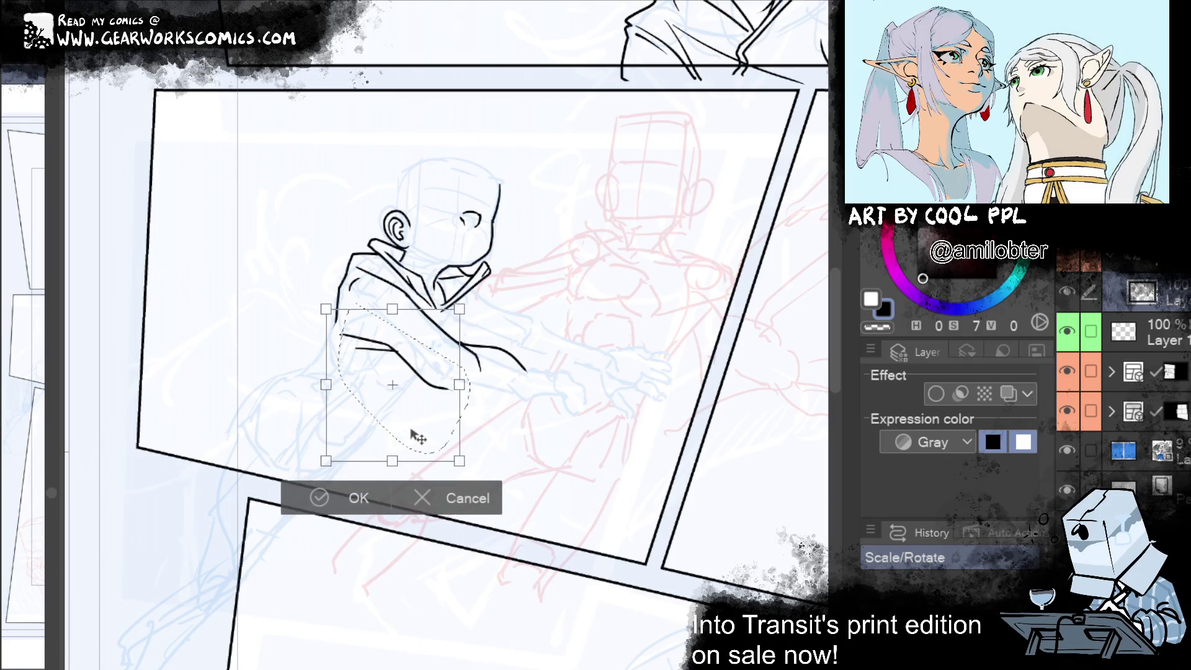
left_click(391, 490)
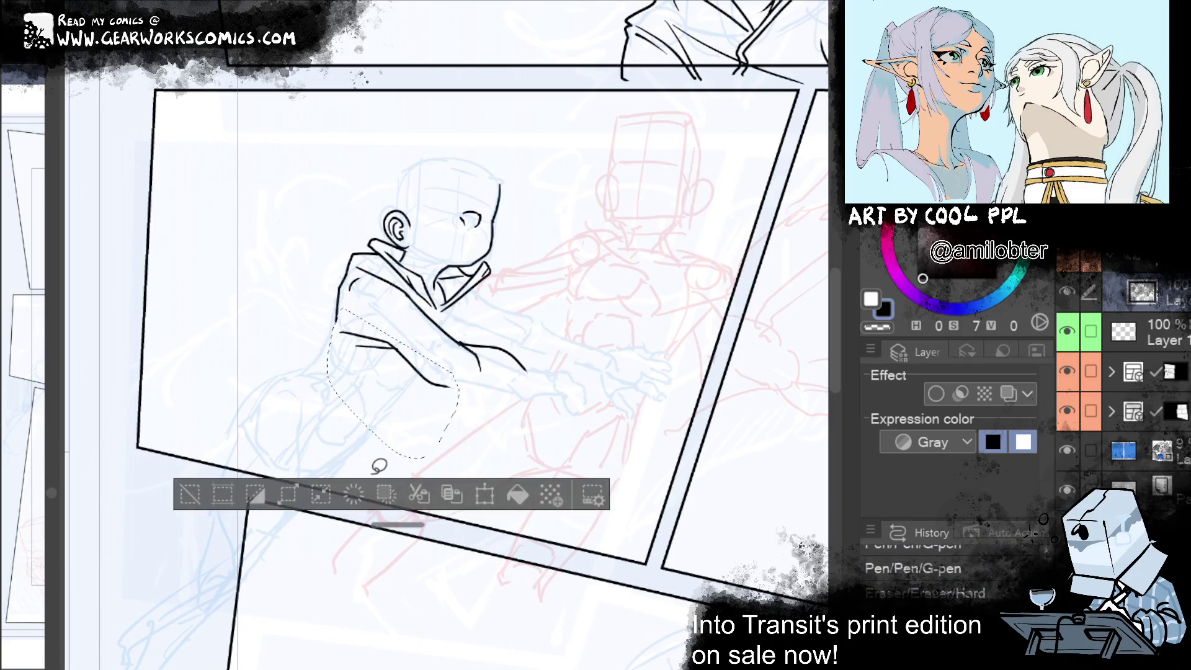
left_click(186, 496)
left_click_drag(432, 380, 521, 387)
key("ctrl+z")
mouse_move(443, 385)
left_mouse_down()
mouse_move(515, 385)
mouse_move(524, 371)
left_mouse_up()
key("ctrl+z")
key("ctrl+z")
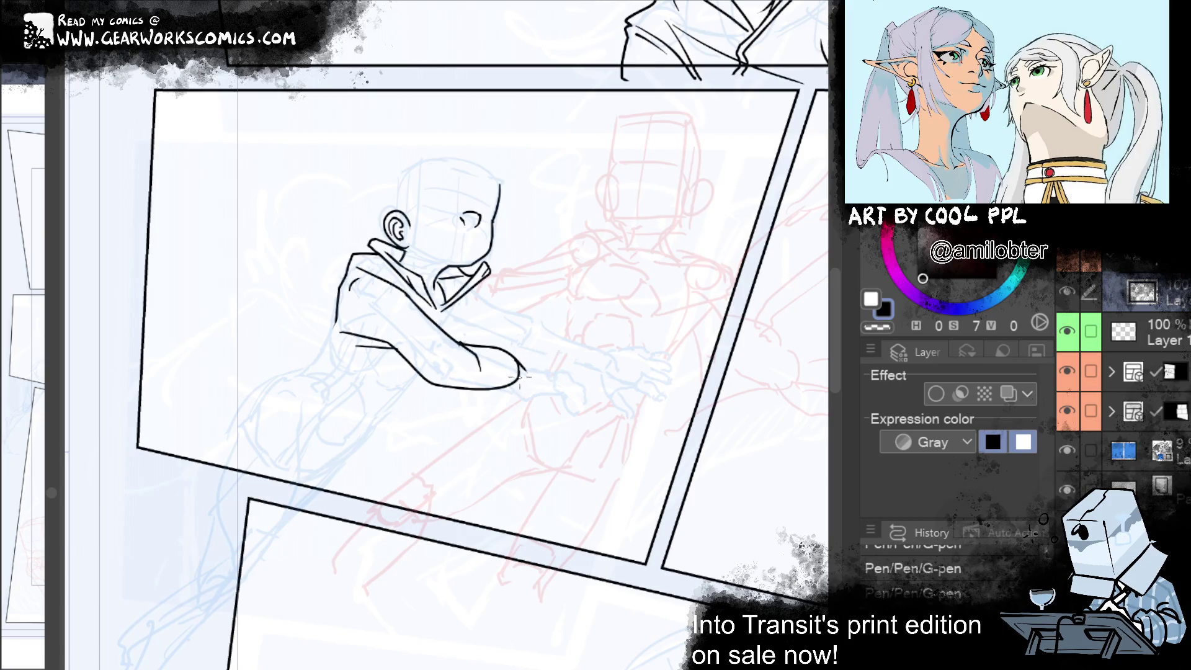
Lasso the hook at the arm's end and move it slightly down
key("m")
left_click(559, 460)
left_click_drag(521, 367, 518, 375)
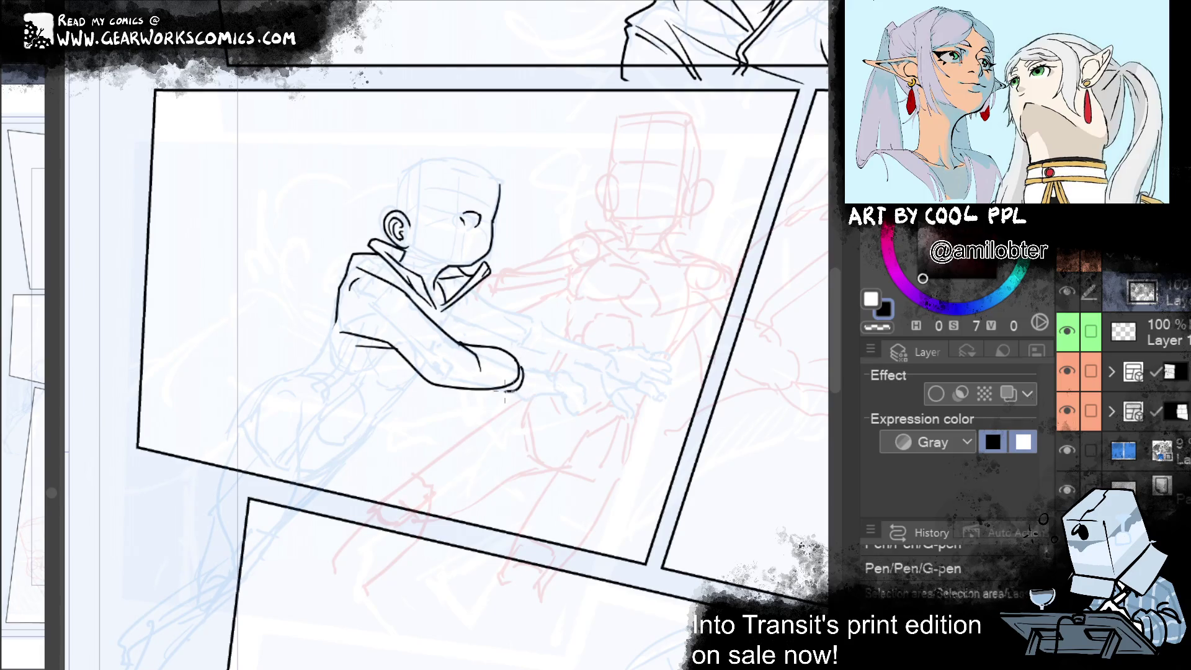
key("Return")
key("ctrl+d")
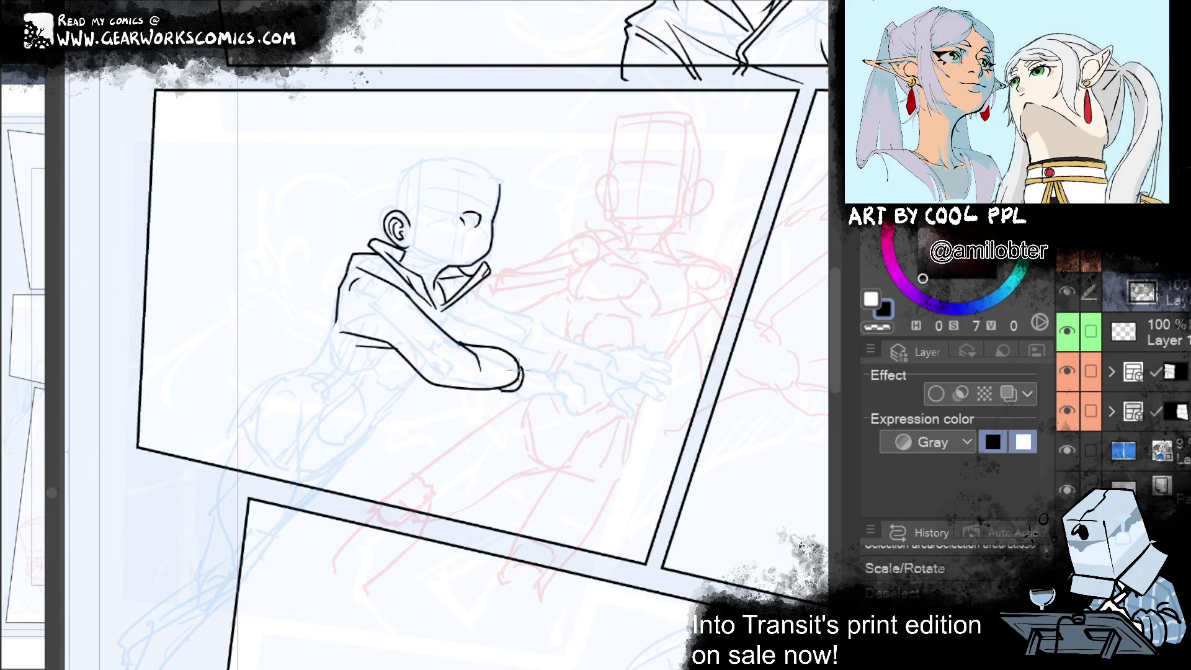
mouse_move(520, 371)
left_mouse_down()
mouse_move(518, 484)
mouse_move(504, 413)
left_mouse_up()
key("ctrl+z")
key("ctrl+y")
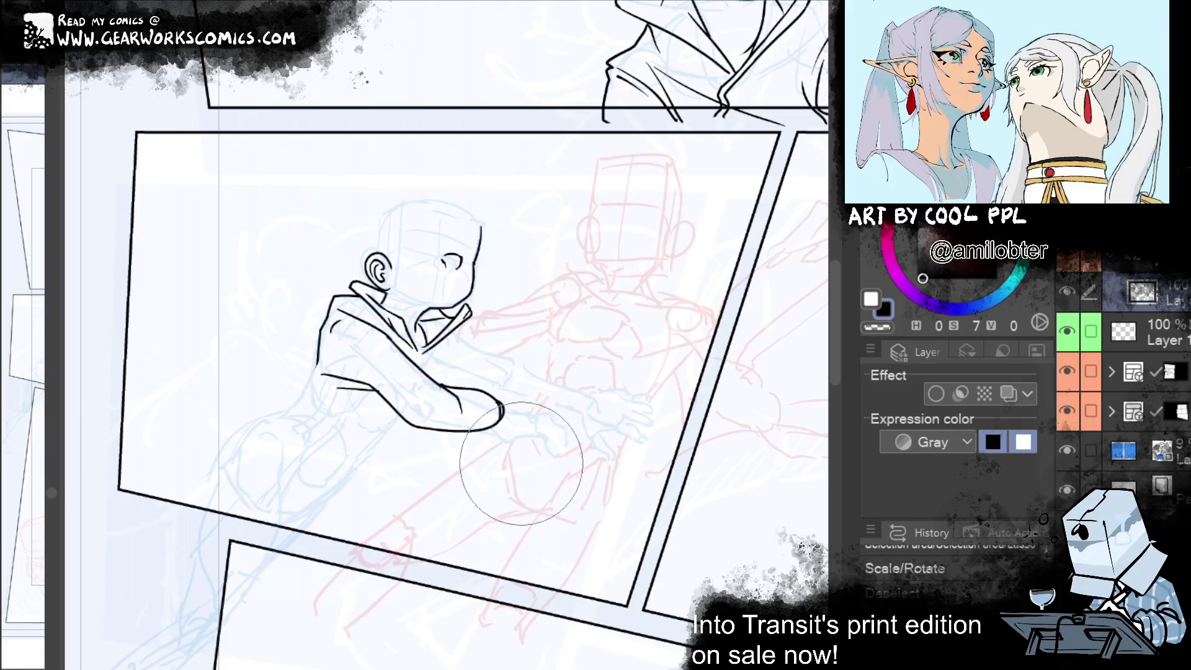
Shorten the arm's end and warp the fist and forearm lines into shape with Liquify
left_click_drag(499, 431, 490, 419)
left_click_drag(408, 410, 372, 387)
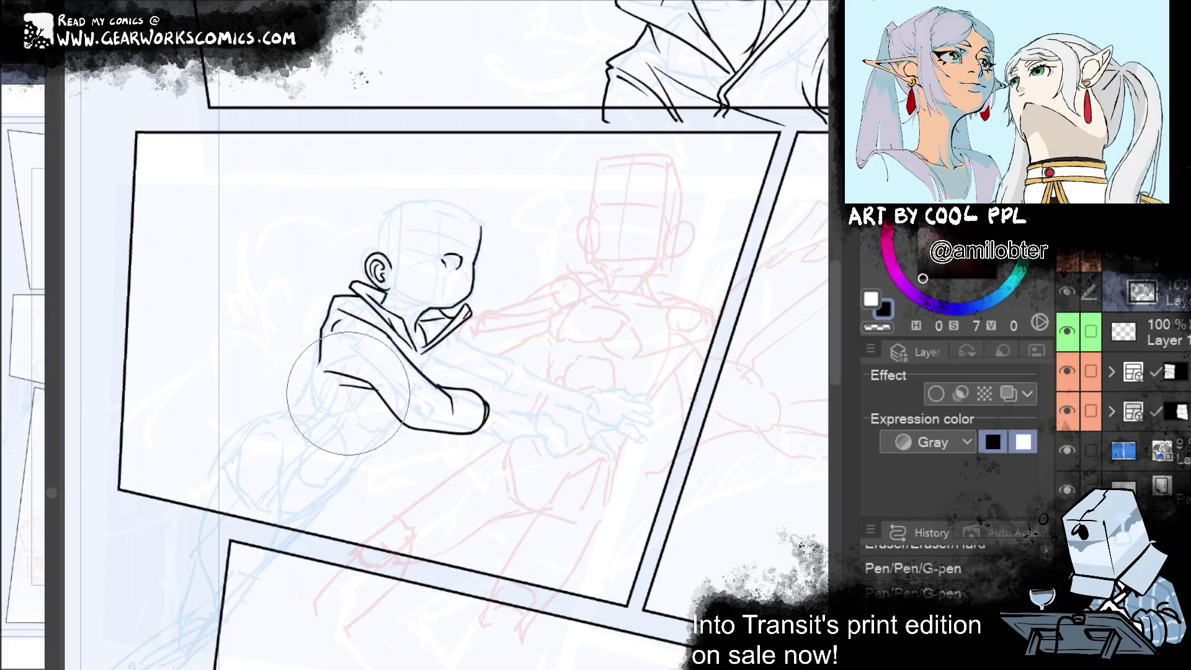
left_click_drag(510, 430, 518, 428)
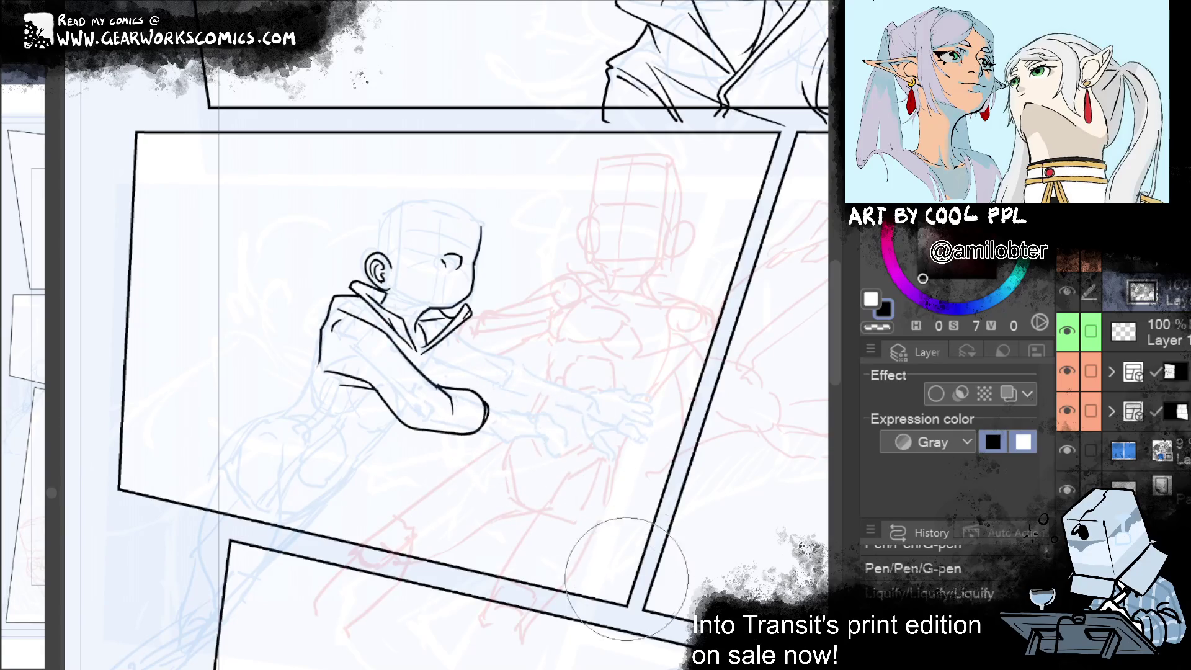
left_click_drag(372, 478, 428, 552)
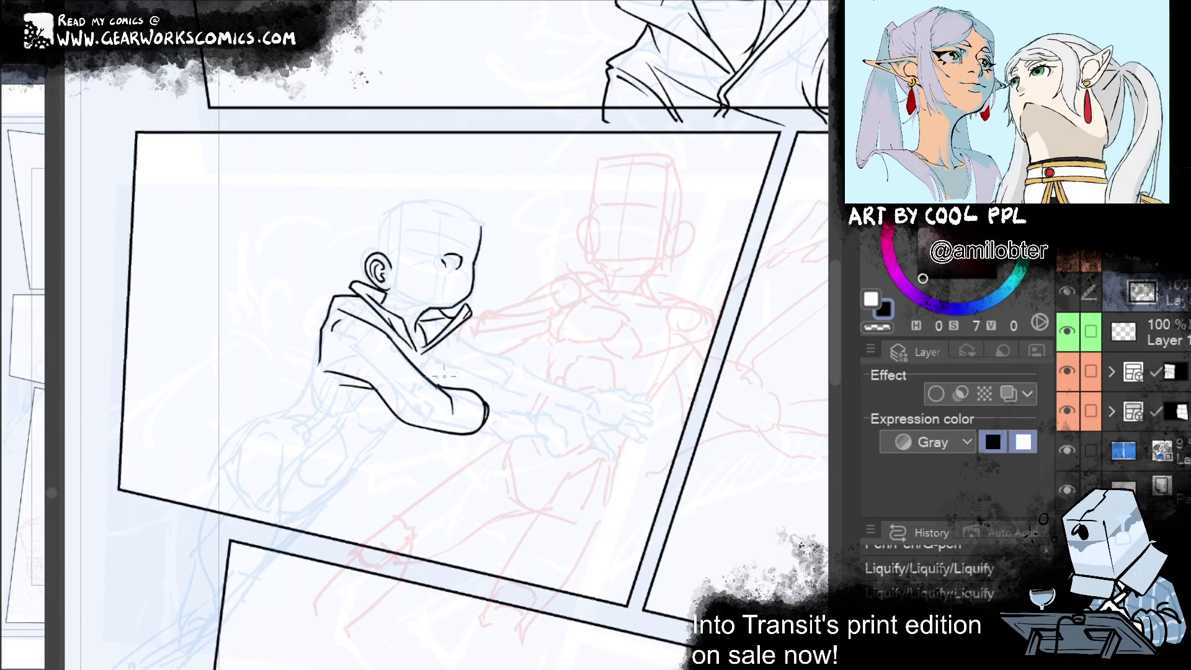
left_click_drag(409, 403, 424, 391)
left_click_drag(422, 400, 402, 427)
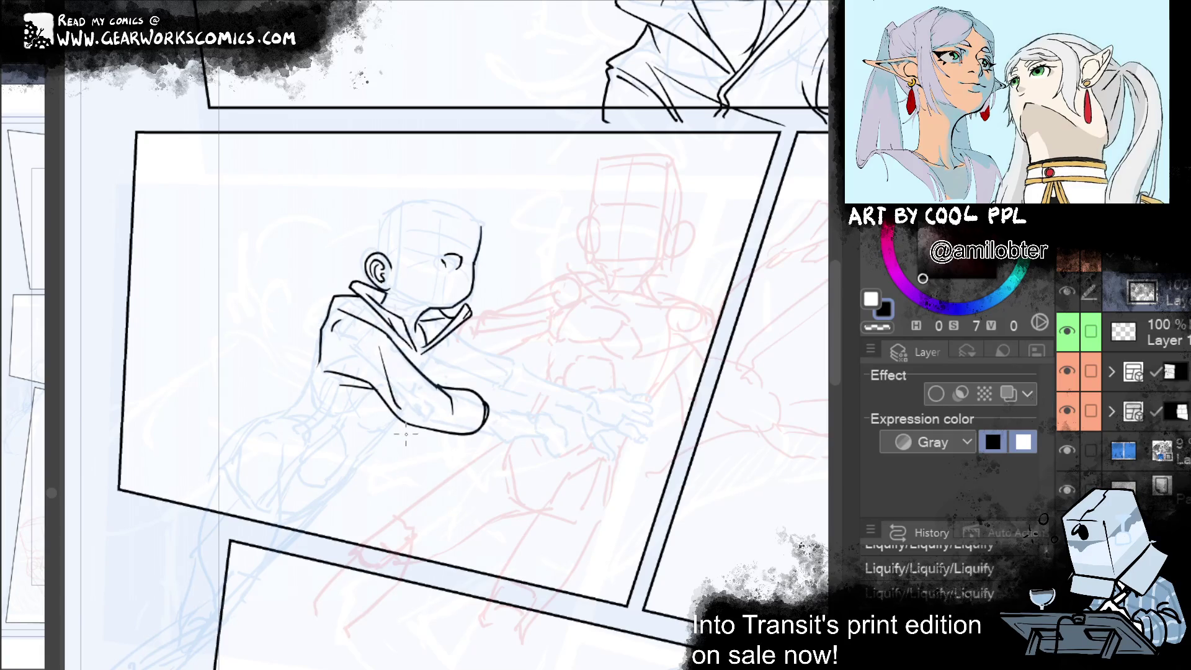
mouse_move(406, 434)
left_mouse_down()
mouse_move(414, 404)
mouse_move(467, 450)
mouse_move(396, 385)
mouse_move(386, 340)
left_mouse_up()
Add crease lines at the forearm's end and across the chest, and ink the forearm underside
left_click_drag(459, 414, 468, 398)
left_click_drag(461, 339, 434, 370)
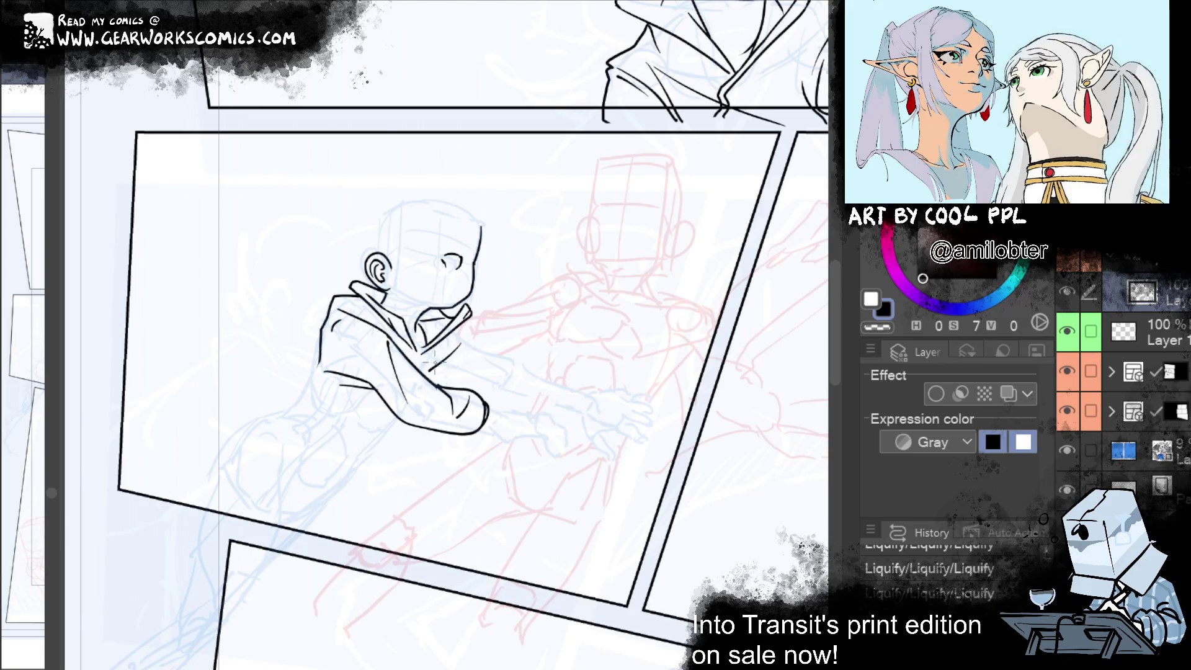
mouse_move(461, 384)
left_mouse_down()
mouse_move(420, 431)
mouse_move(393, 590)
mouse_move(154, 604)
mouse_move(798, 313)
mouse_move(783, 297)
mouse_move(848, 266)
left_mouse_up()
left_click_drag(401, 403, 289, 410)
key("ctrl+z")
key("ctrl+z")
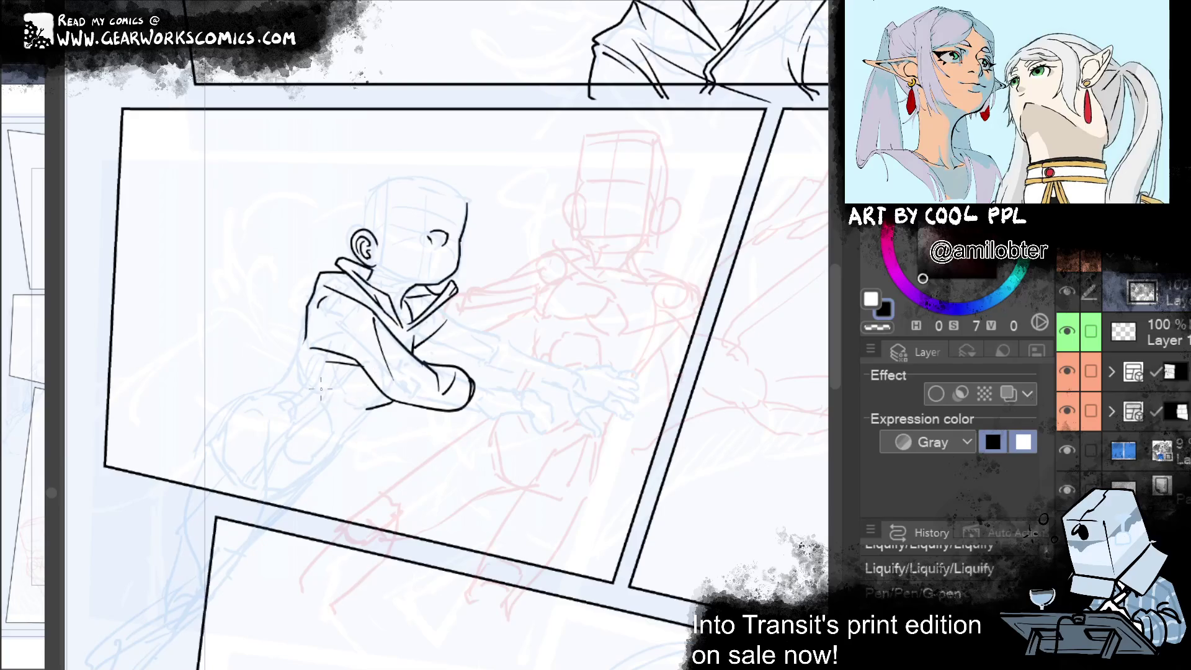
Redraw the under-forearm line further left and ink the diagonal jacket hem, retrying the hem
mouse_move(374, 388)
left_mouse_down()
mouse_move(277, 393)
mouse_move(321, 369)
left_mouse_up()
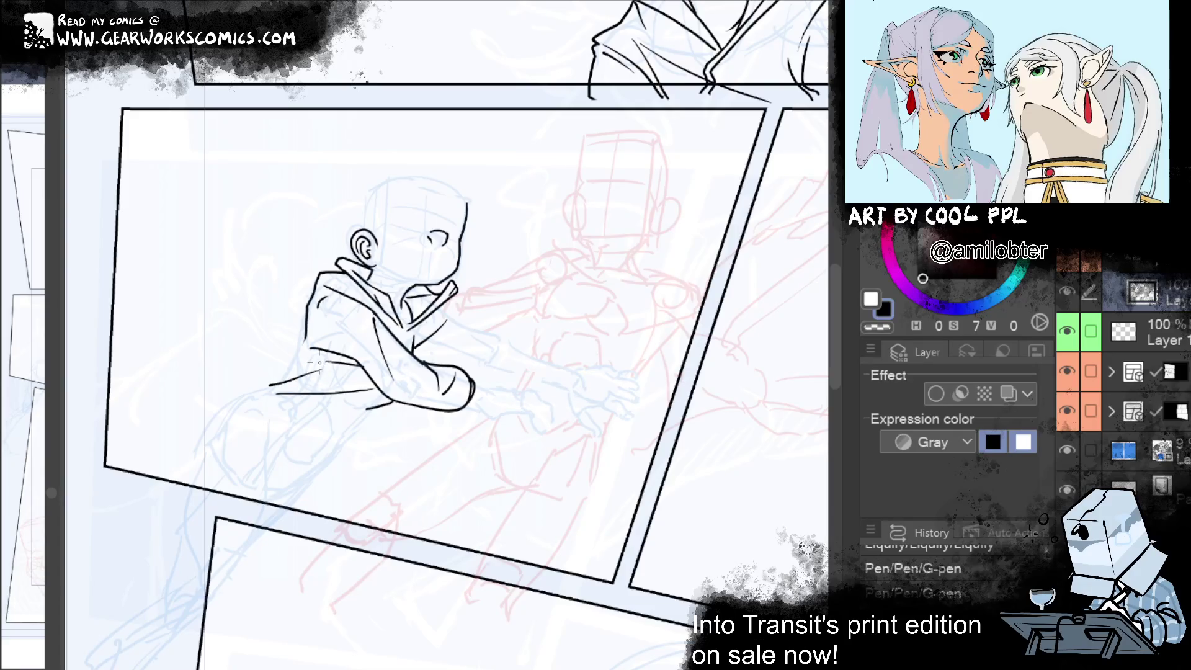
left_click_drag(282, 378, 347, 431)
key("ctrl+z")
left_click_drag(282, 377, 348, 434)
left_click_drag(273, 380, 340, 456)
key("ctrl+z")
key("ctrl+z")
key("ctrl+z")
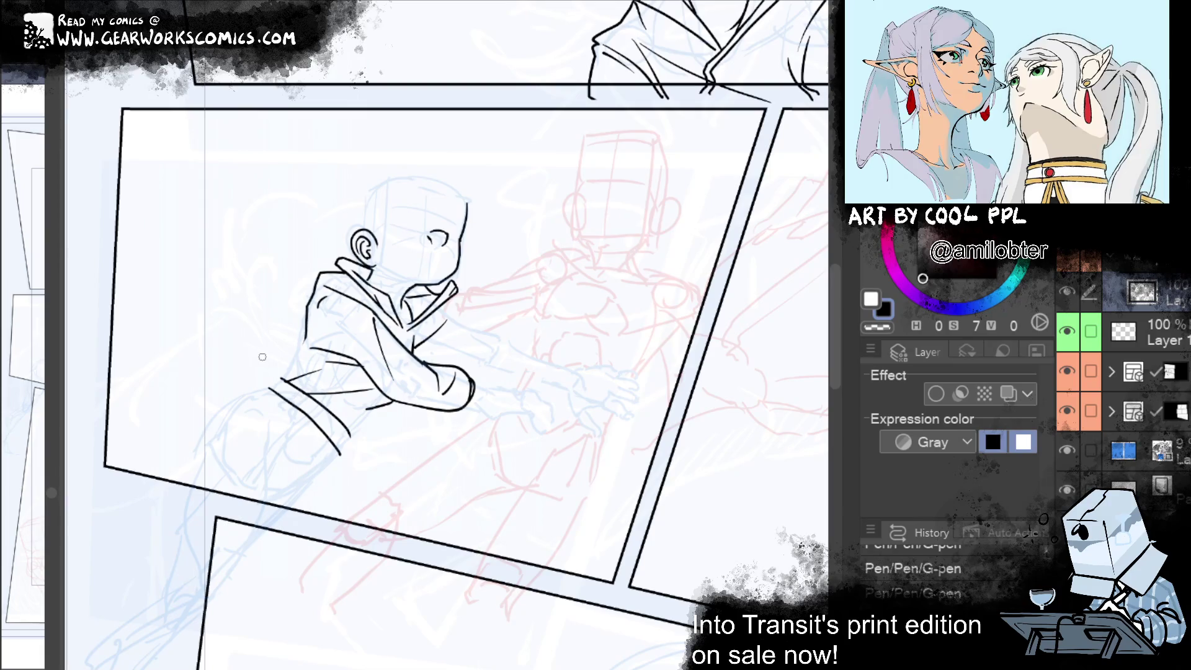
Erase stray ink near the hem and ink the short belt line, trimming its ends
left_click(266, 391)
left_click_drag(285, 375, 264, 389)
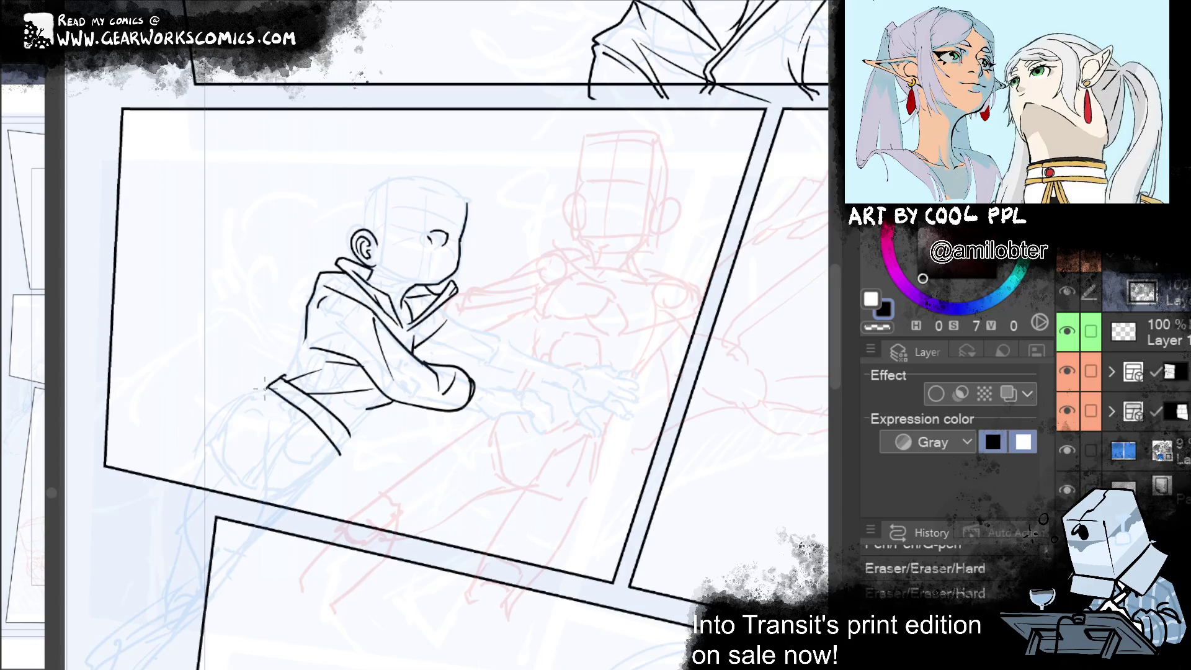
left_click_drag(348, 442, 340, 453)
left_click_drag(319, 402, 307, 414)
mouse_move(300, 415)
left_mouse_down()
mouse_move(313, 402)
mouse_move(303, 416)
left_mouse_up()
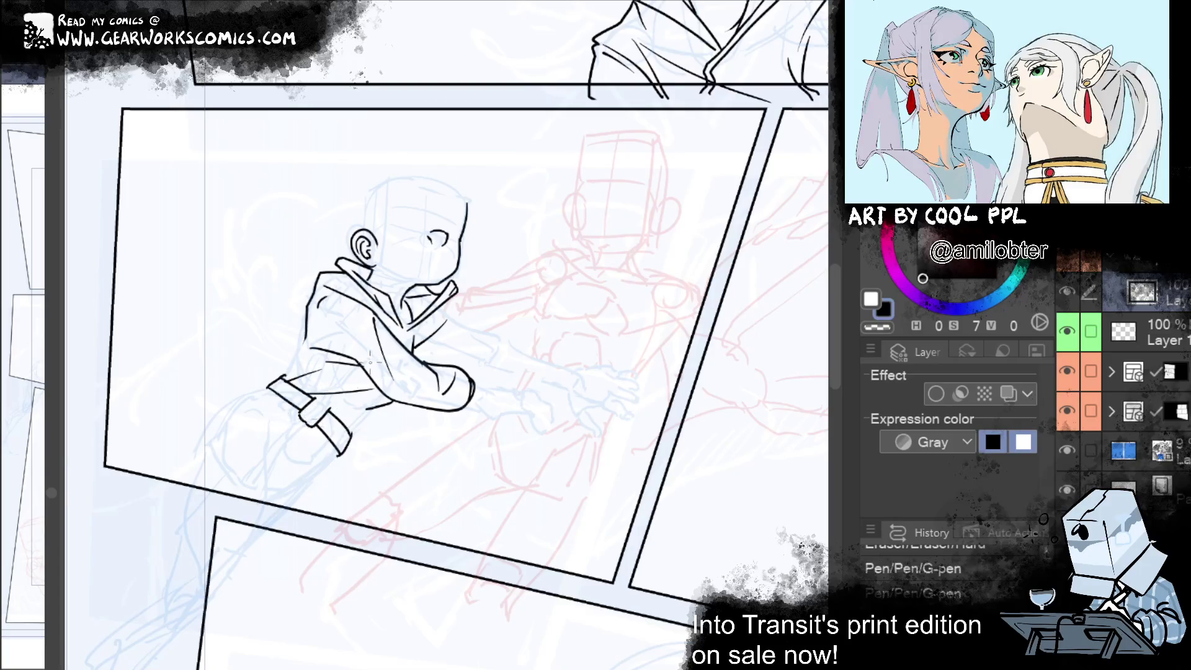
left_click_drag(313, 426, 302, 413)
mouse_move(326, 402)
left_mouse_down()
mouse_move(318, 391)
mouse_move(340, 420)
left_mouse_up()
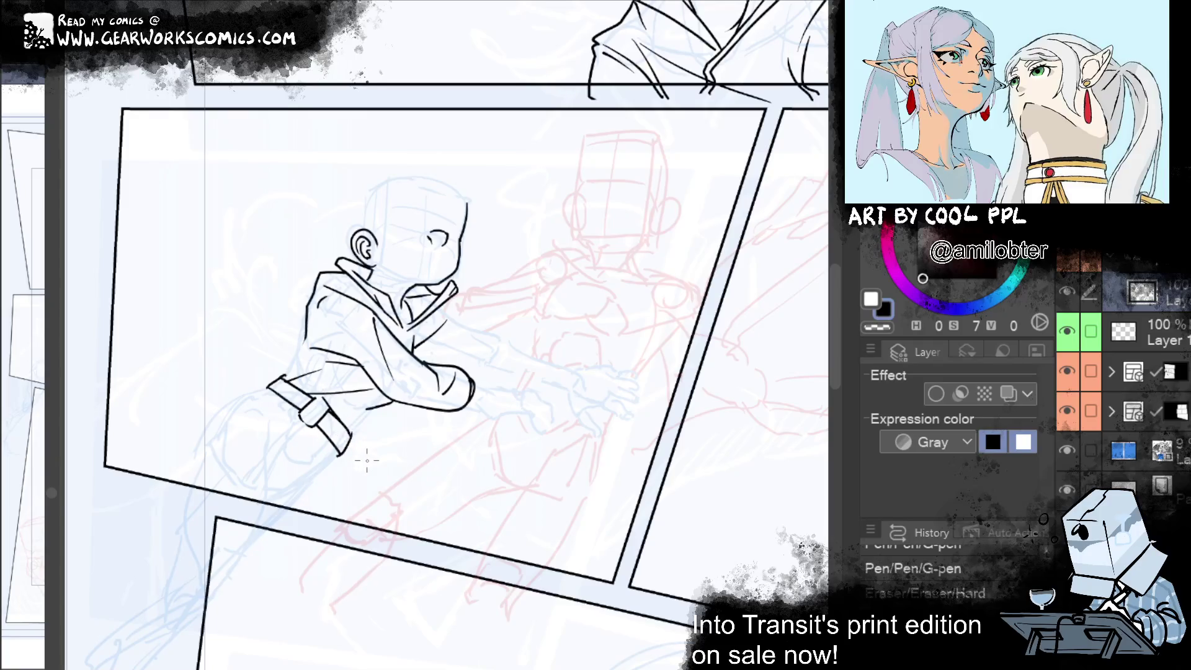
Reshape the hanging strap's tip and touch up its right edge
left_click_drag(352, 436, 339, 459)
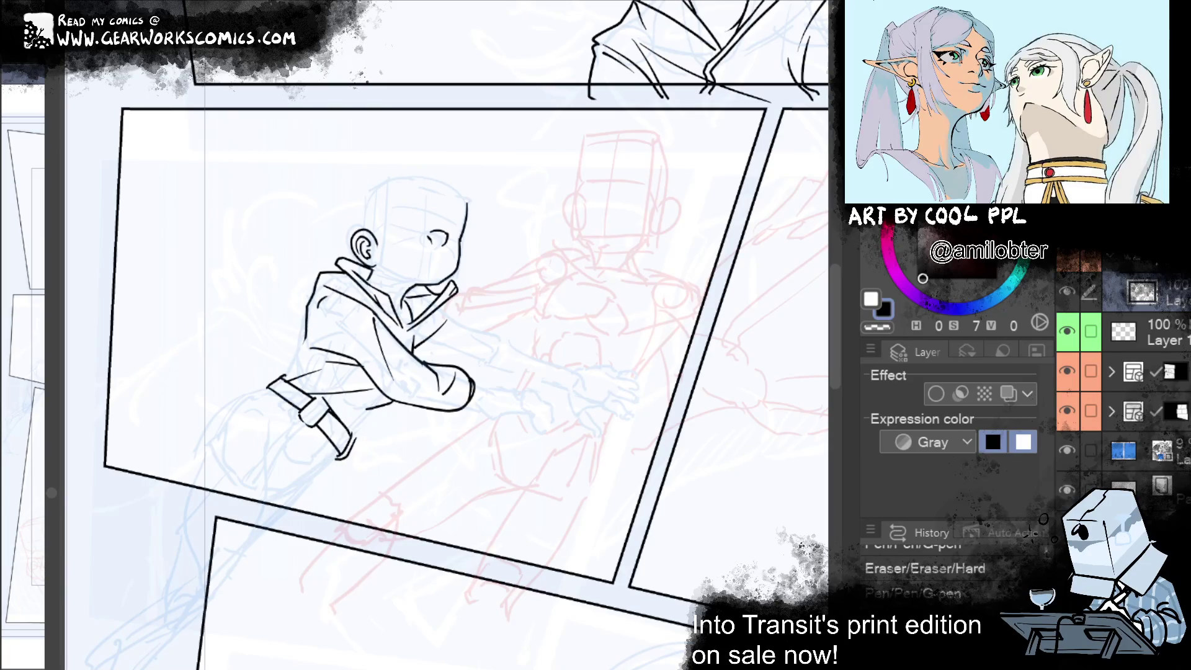
left_click_drag(350, 436, 354, 448)
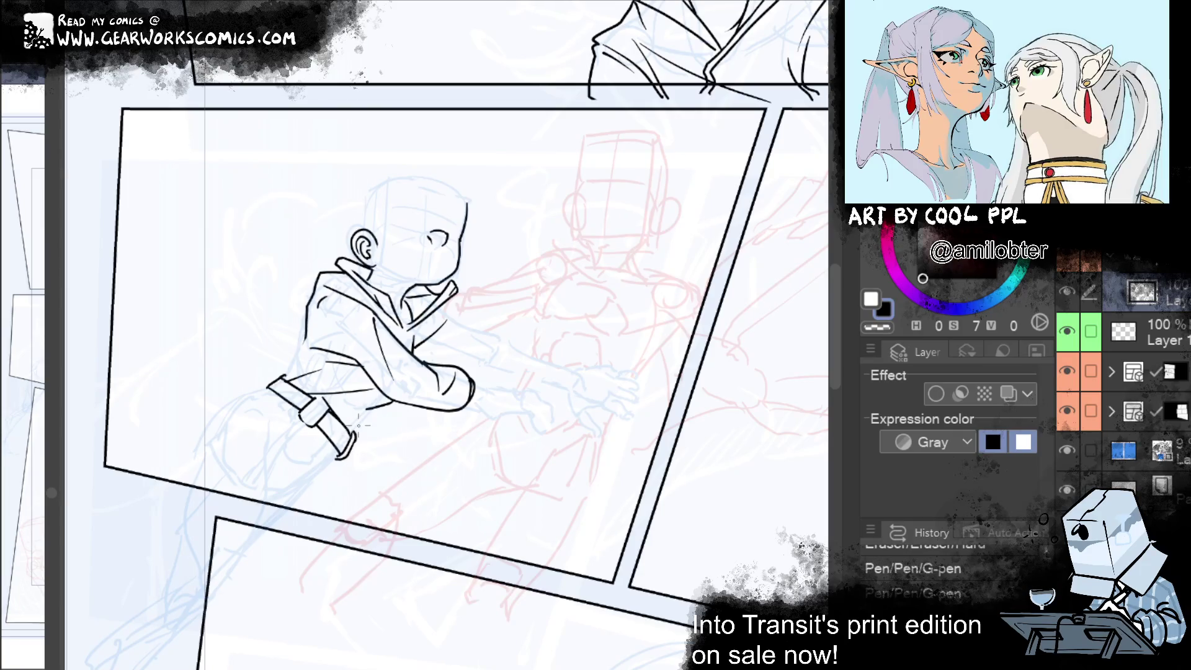
left_click_drag(358, 434, 351, 448)
left_click_drag(368, 434, 365, 436)
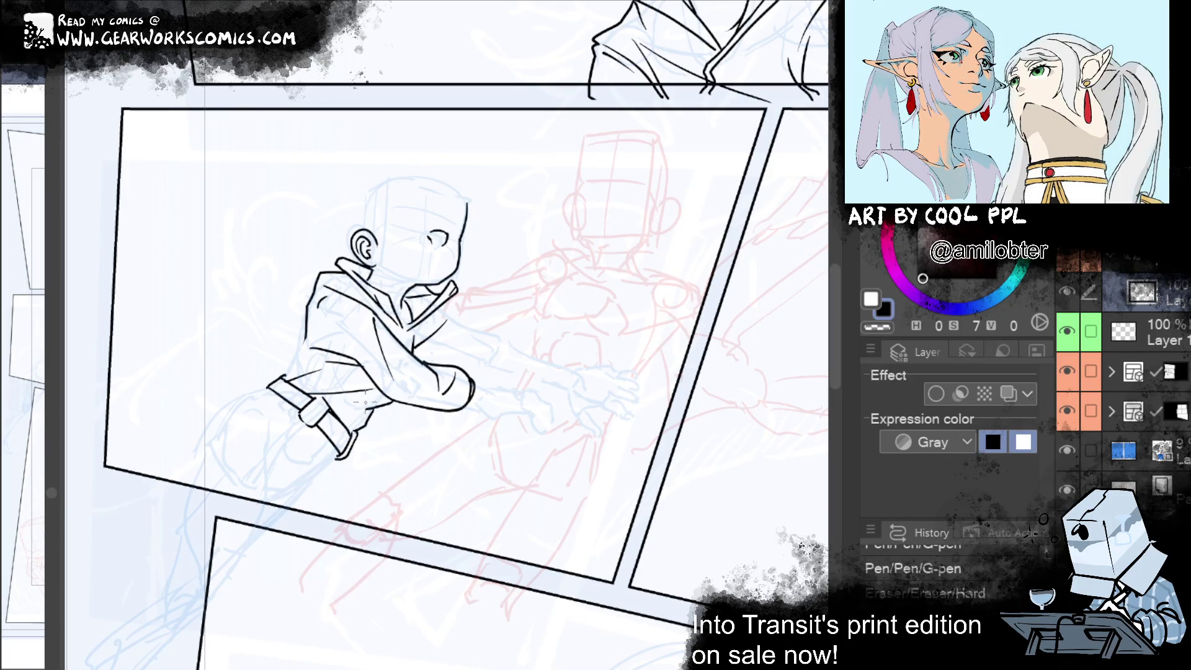
key("ctrl+y")
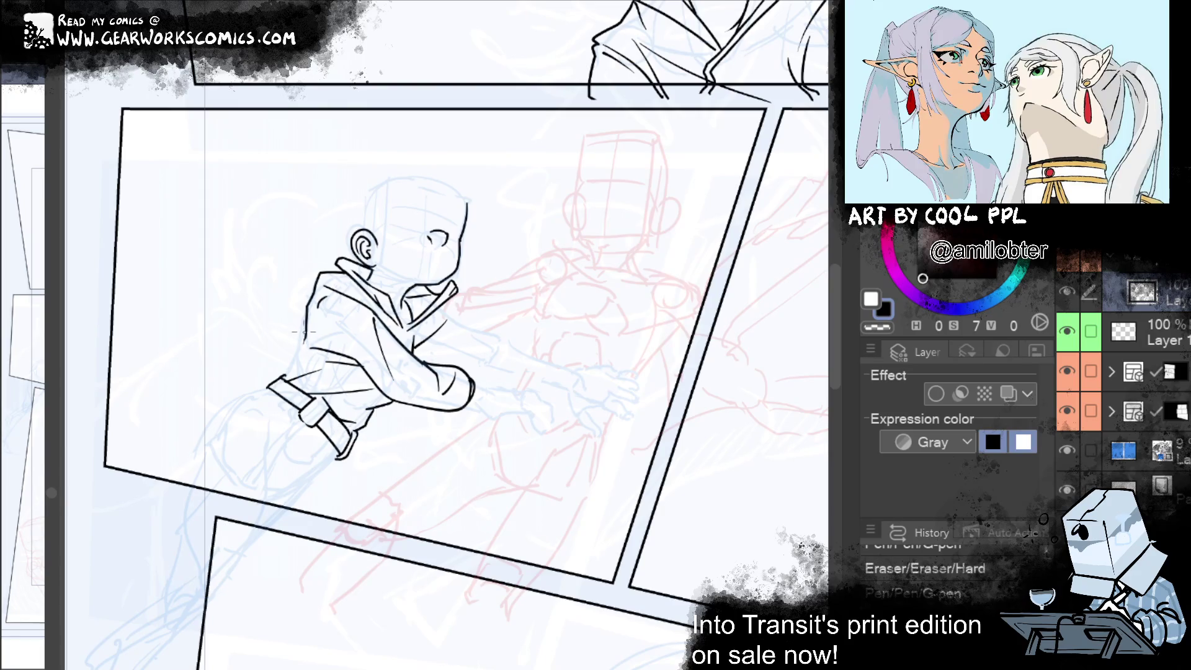
key("ctrl+y")
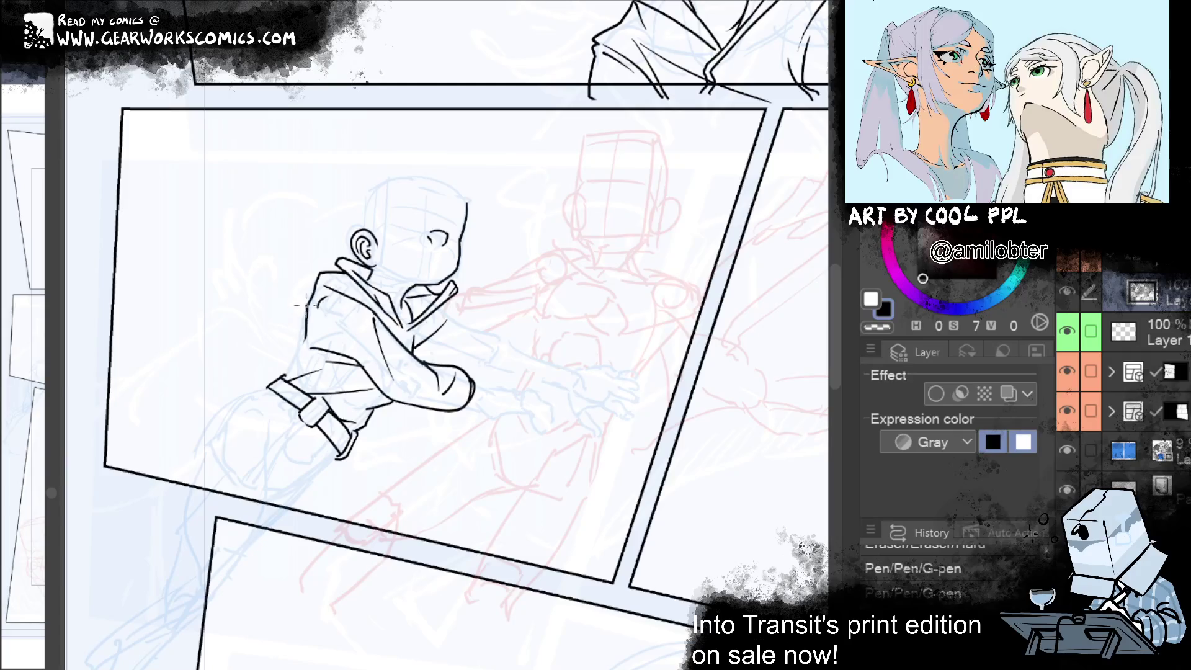
Ink the jacket's left edge line, redrawing it once
mouse_move(307, 309)
left_mouse_down()
mouse_move(278, 376)
mouse_move(306, 318)
left_mouse_up()
key("ctrl+z")
left_click_drag(312, 310, 308, 341)
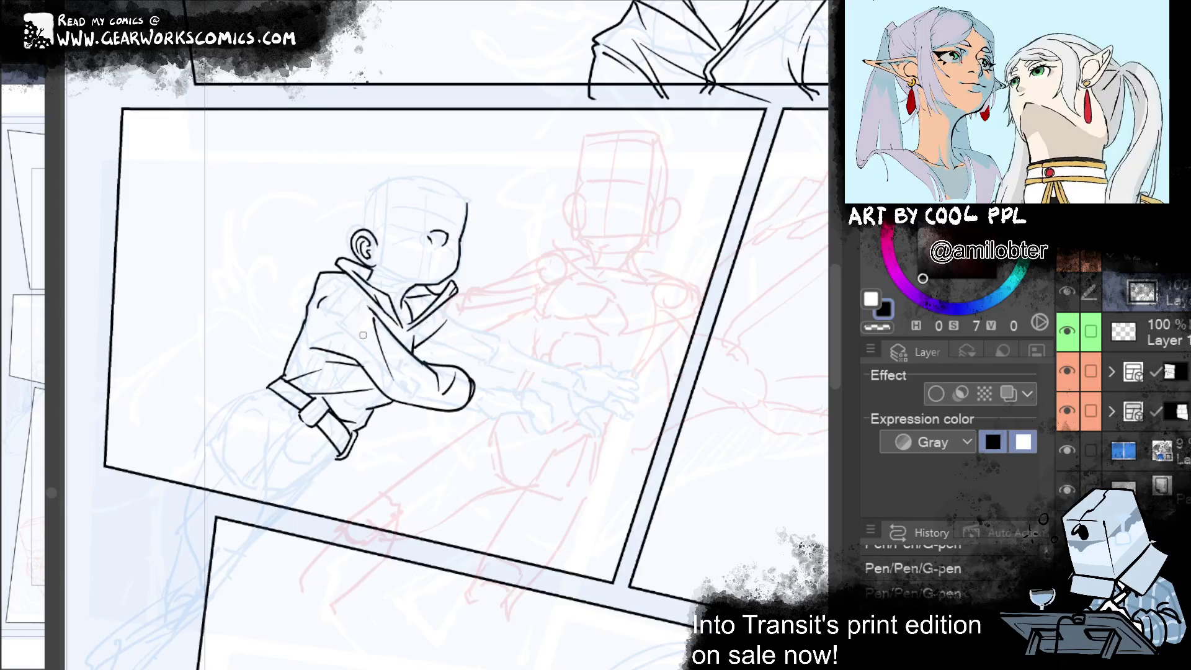
Settle on a jacket-front crease after several attempts and erase stray ink on the jacket
left_click_drag(349, 278, 371, 316)
key("ctrl+z")
mouse_move(358, 290)
left_mouse_down()
mouse_move(374, 314)
mouse_move(366, 372)
left_mouse_up()
key("ctrl+z")
left_click_drag(315, 321, 366, 374)
key("ctrl+z")
left_click_drag(329, 287, 347, 304)
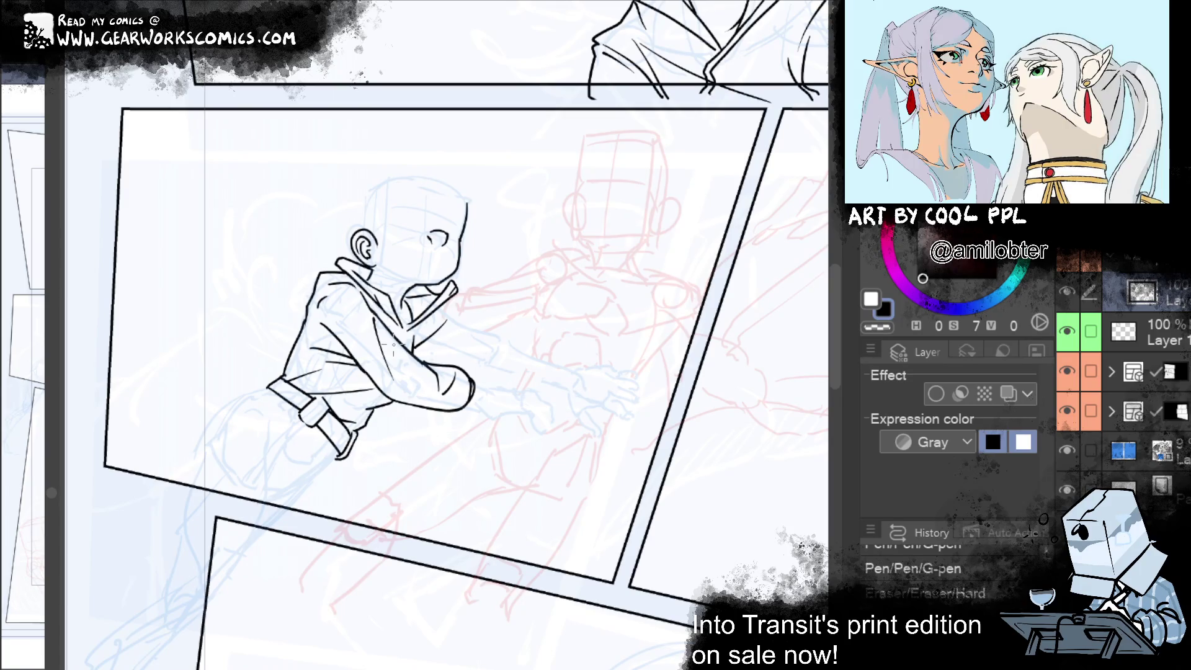
mouse_move(392, 345)
left_mouse_down()
mouse_move(447, 152)
mouse_move(491, 195)
mouse_move(389, 279)
left_mouse_up()
Sketch a trial arch shape with inner lines in the next panel, then undo it
mouse_move(622, 281)
left_mouse_down()
mouse_move(568, 285)
mouse_move(484, 250)
left_mouse_up()
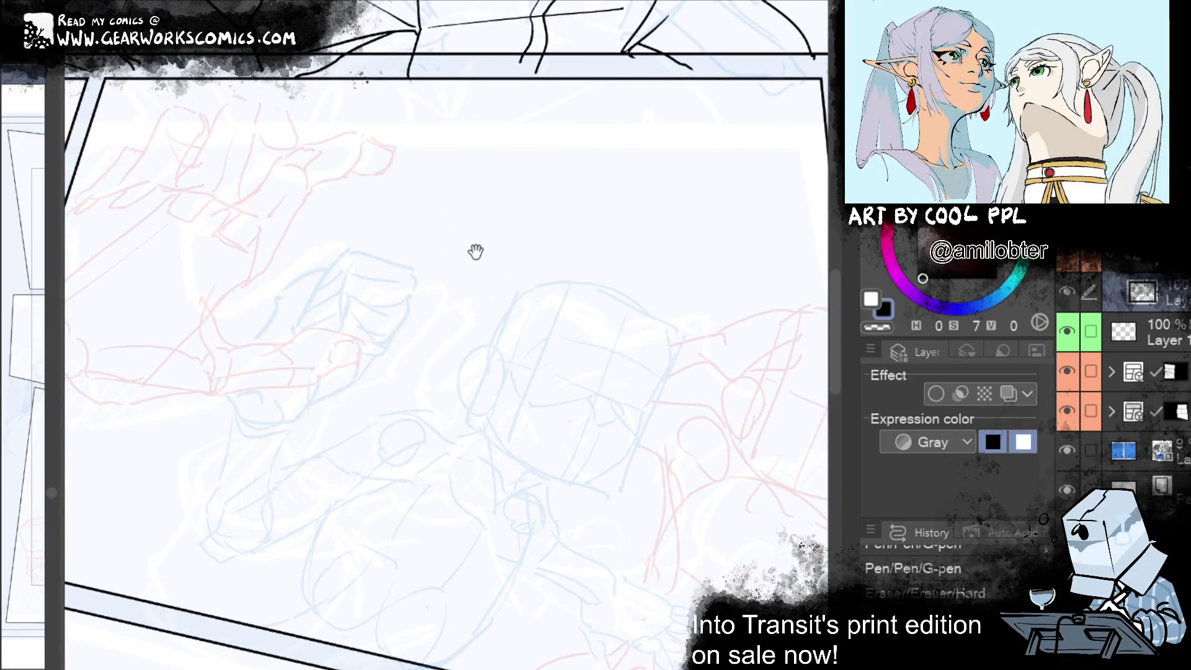
mouse_move(564, 316)
left_mouse_down()
mouse_move(757, 359)
mouse_move(627, 319)
mouse_move(774, 224)
mouse_move(649, 248)
mouse_move(640, 194)
mouse_move(532, 266)
mouse_move(628, 244)
mouse_move(600, 250)
left_mouse_up()
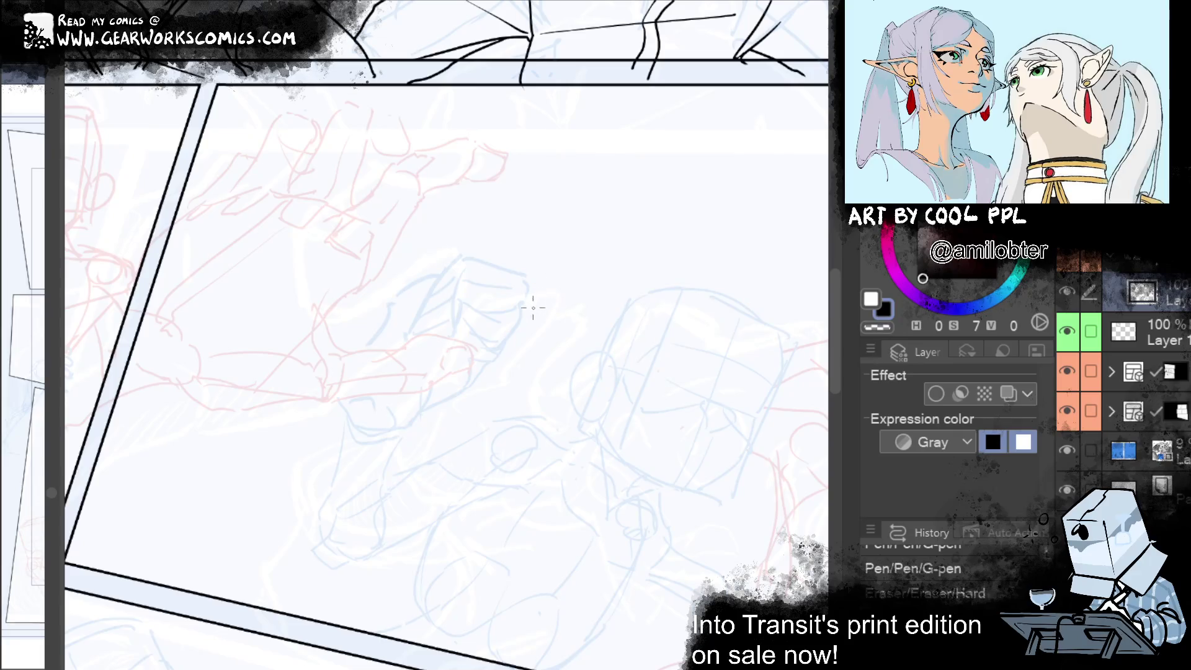
left_click_drag(255, 478, 330, 384)
mouse_move(338, 383)
left_mouse_down()
mouse_move(396, 421)
mouse_move(422, 472)
left_mouse_up()
mouse_move(309, 470)
left_mouse_down()
mouse_move(333, 421)
mouse_move(348, 465)
left_mouse_up()
left_click_drag(369, 415, 381, 450)
left_click_drag(340, 391, 335, 397)
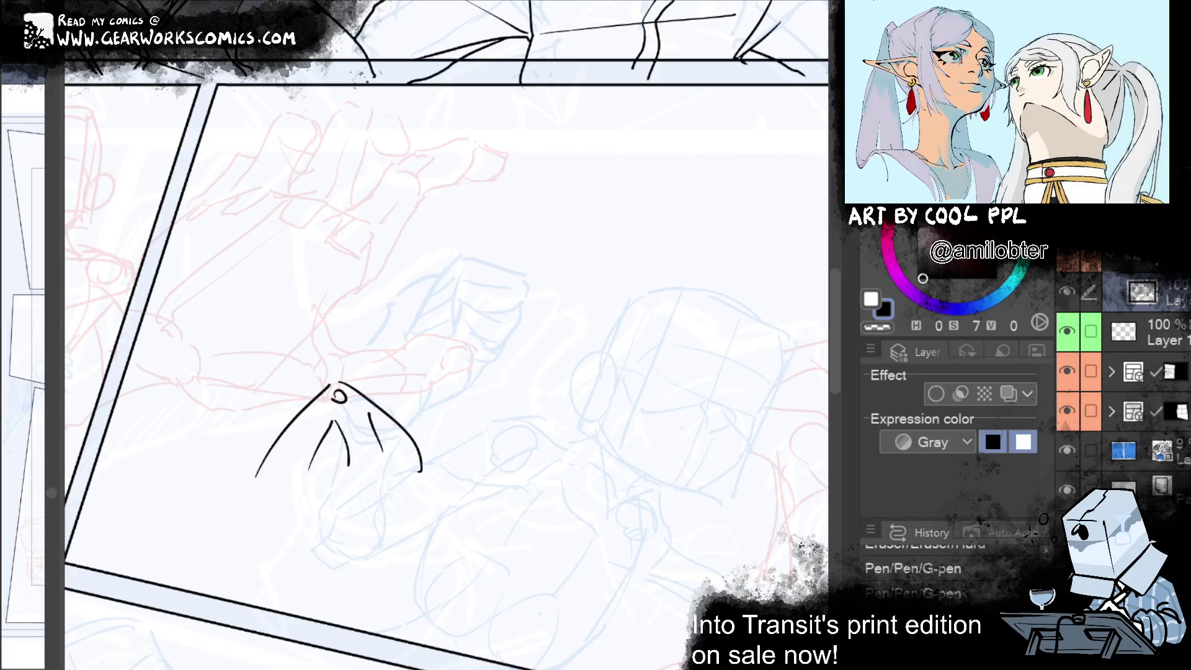
key("ctrl+z")
key("ctrl+z")
key("ctrl+z")
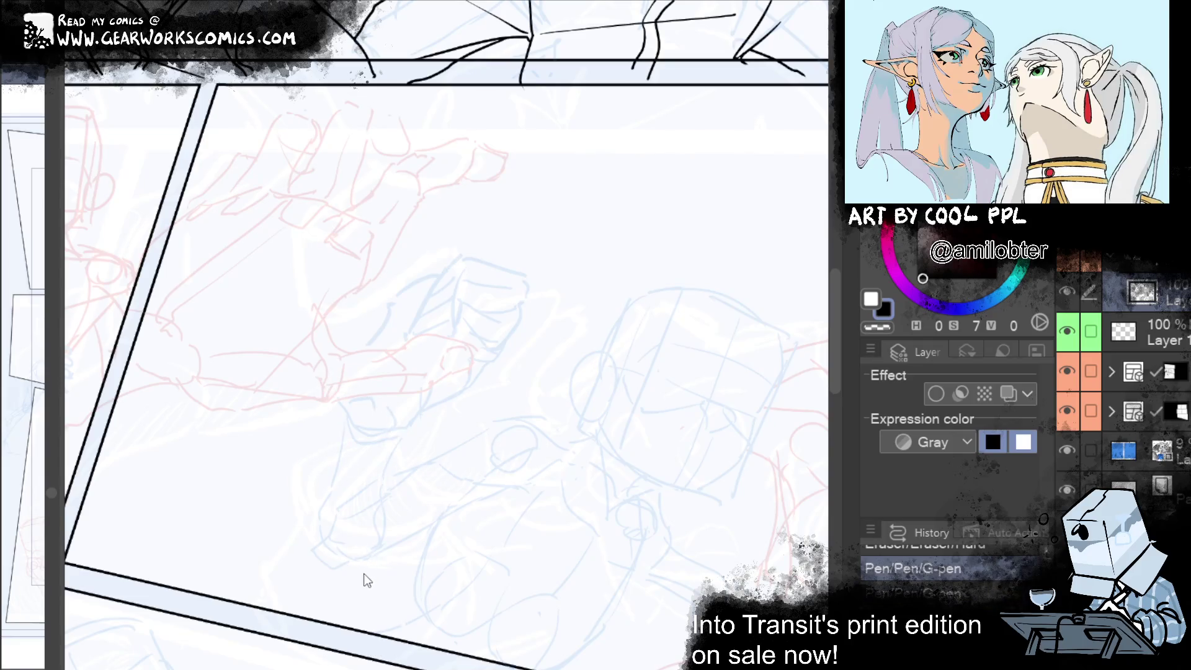
Try a hooked arc and inner loop over the lunging figure's head, then undo them
mouse_move(335, 447)
left_mouse_down()
mouse_move(369, 418)
mouse_move(385, 445)
mouse_move(456, 472)
left_mouse_up()
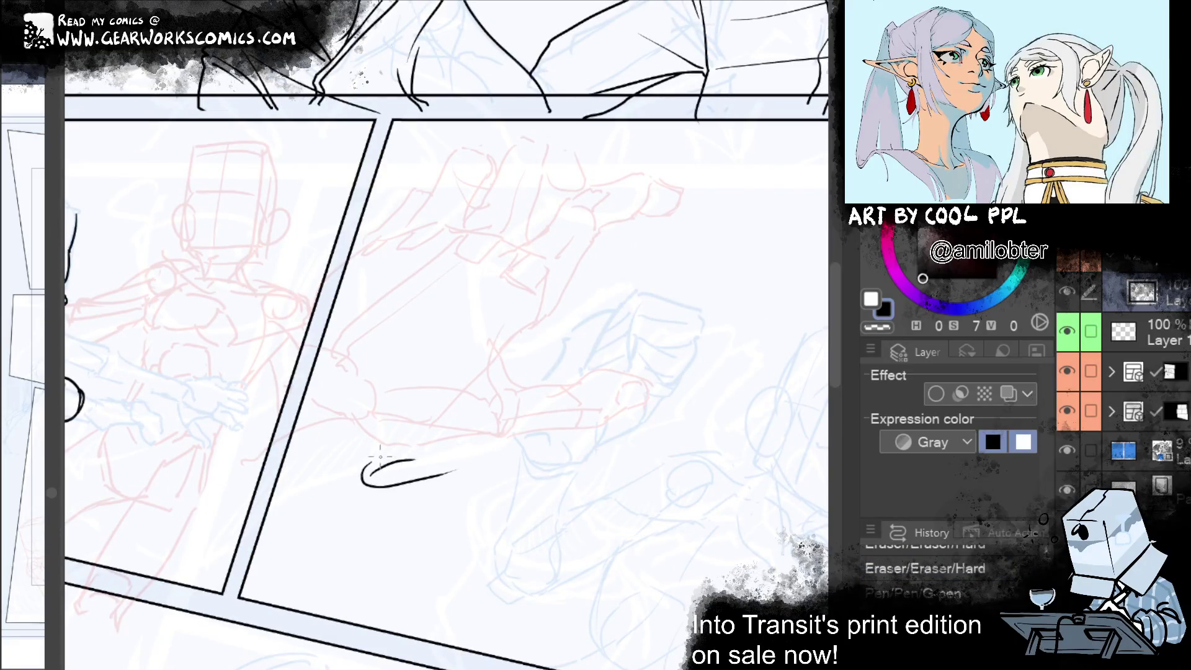
mouse_move(409, 460)
left_mouse_down()
mouse_move(321, 472)
mouse_move(438, 438)
left_mouse_up()
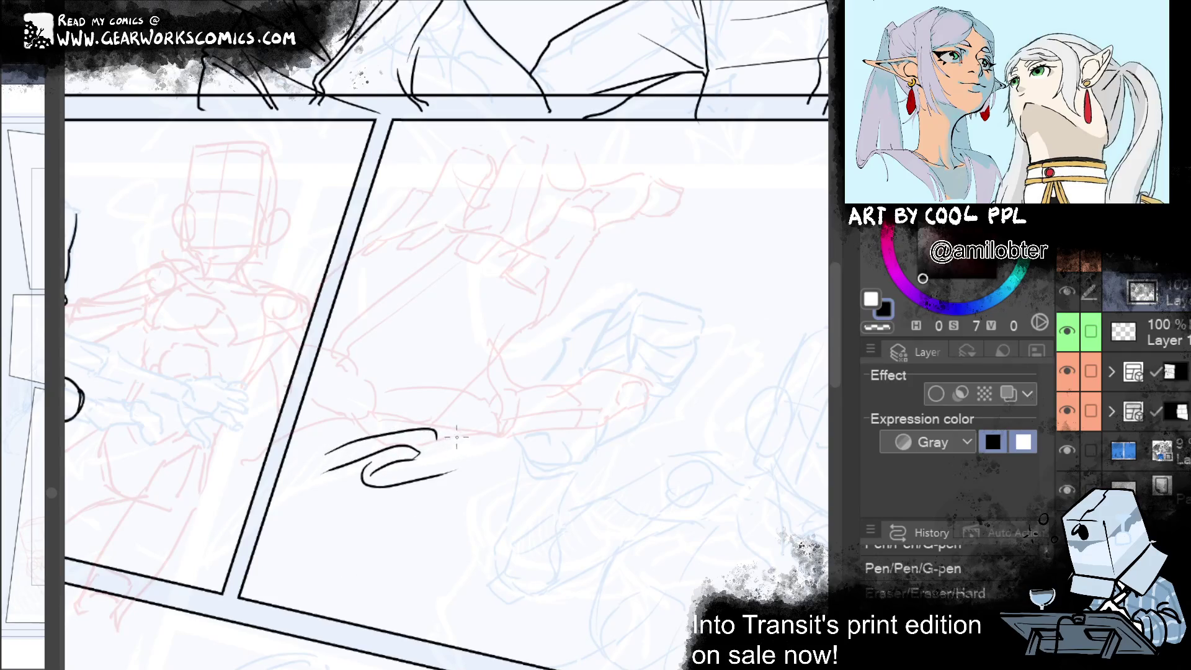
left_click_drag(324, 453, 459, 452)
left_click_drag(380, 479, 466, 460)
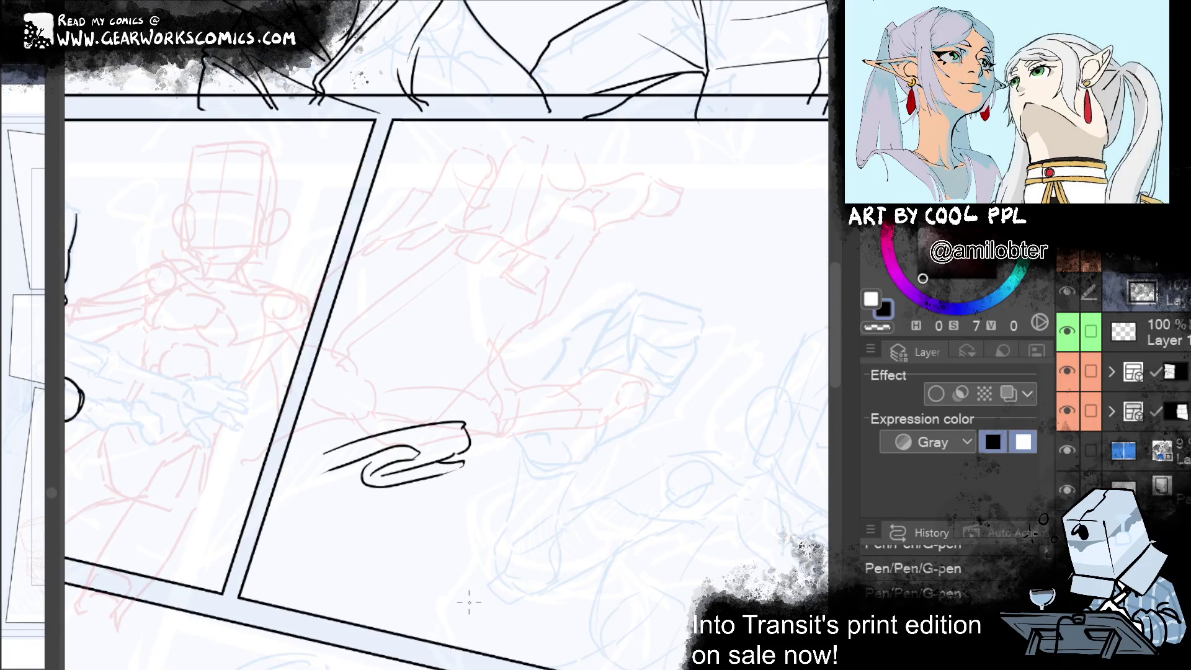
key("ctrl+z")
key("ctrl+z")
key("ctrl+z")
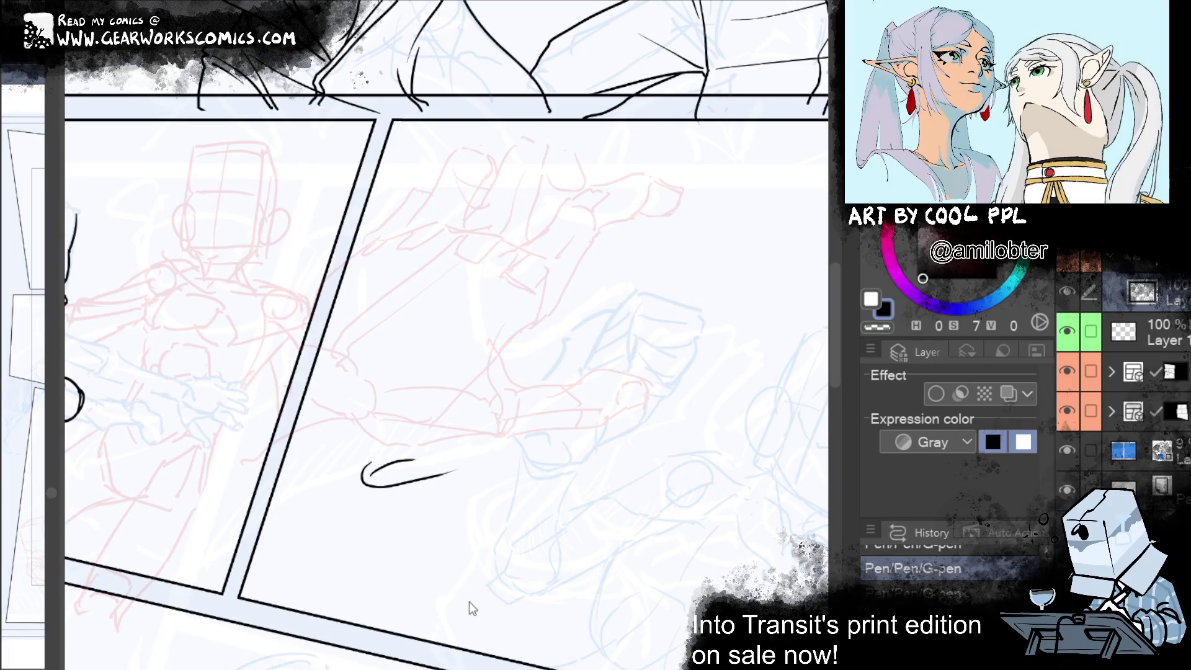
Ink the head's top, side and outline, then lasso-select and delete those strokes
mouse_move(620, 408)
left_mouse_down()
mouse_move(484, 471)
mouse_move(513, 457)
left_mouse_up()
mouse_move(480, 386)
left_mouse_down()
mouse_move(341, 485)
mouse_move(399, 538)
mouse_move(510, 409)
mouse_move(433, 536)
left_mouse_up()
mouse_move(486, 358)
left_mouse_down()
mouse_move(375, 340)
mouse_move(337, 457)
mouse_move(374, 451)
mouse_move(362, 455)
left_mouse_up()
left_click_drag(379, 386, 453, 377)
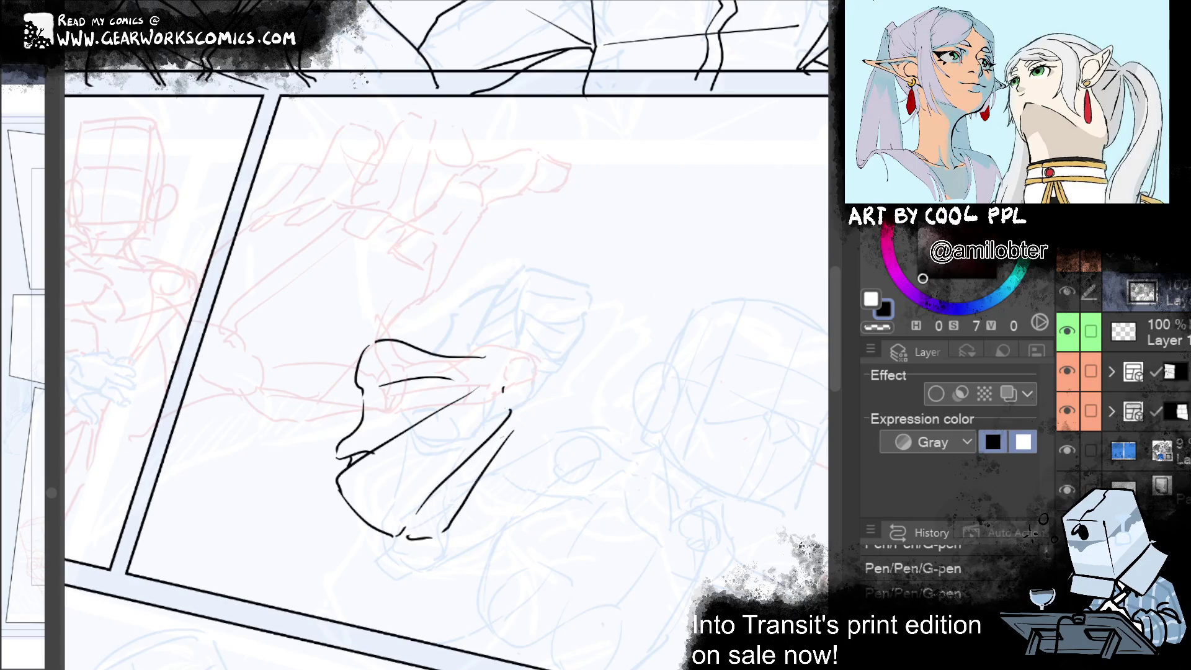
mouse_move(345, 256)
left_mouse_down()
mouse_move(301, 527)
mouse_move(589, 296)
left_mouse_up()
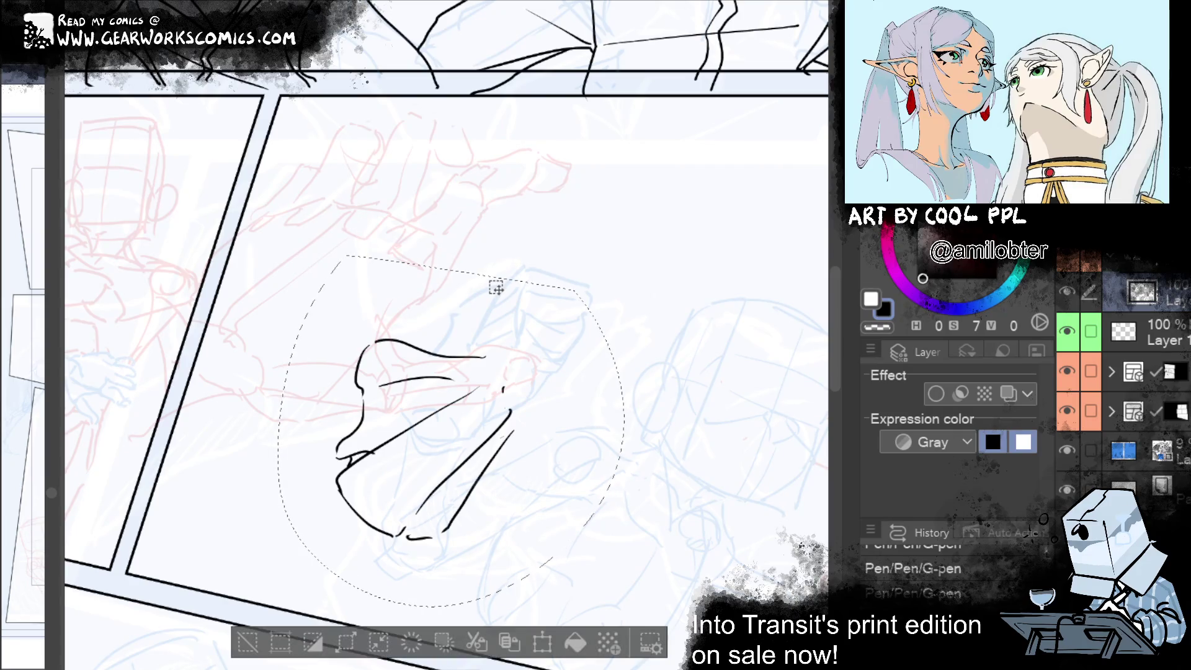
key("Delete")
left_click(248, 643)
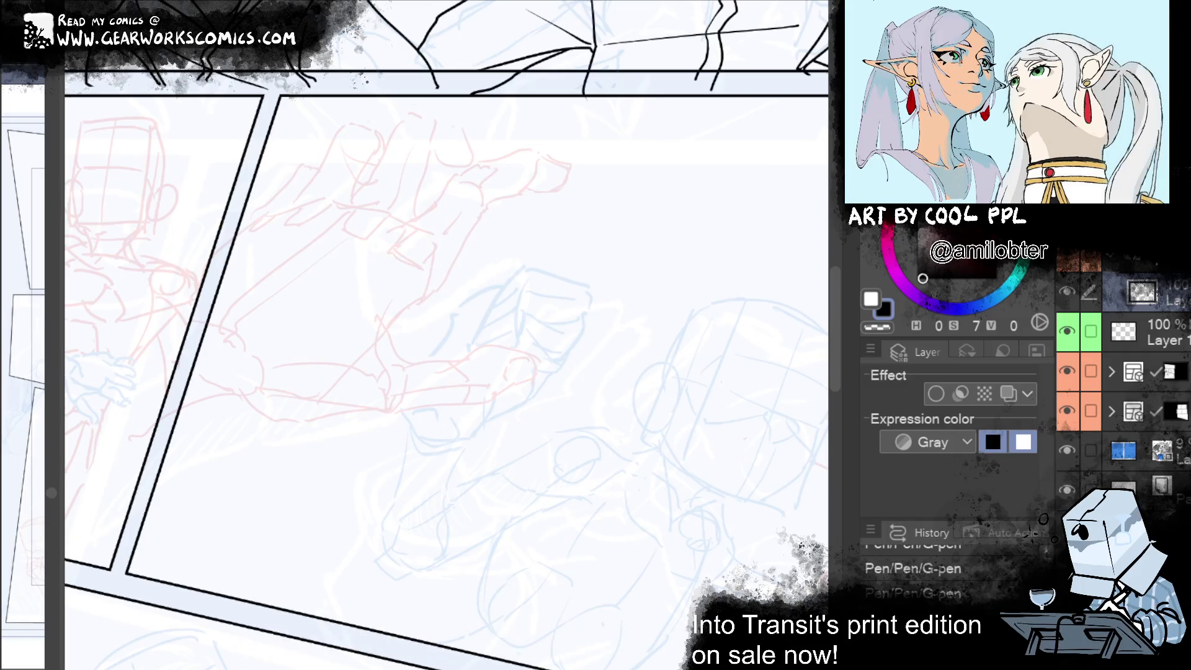
mouse_move(180, 546)
left_mouse_down()
mouse_move(625, 545)
mouse_move(638, 473)
mouse_move(803, 400)
left_mouse_up()
Ink the coat-tail curve from below the belt down to the panel border
mouse_move(467, 398)
left_mouse_down()
mouse_move(428, 452)
mouse_move(369, 487)
left_mouse_up()
mouse_move(396, 331)
left_mouse_down()
mouse_move(329, 378)
mouse_move(286, 464)
mouse_move(388, 340)
mouse_move(310, 470)
left_mouse_up()
key("ctrl+z")
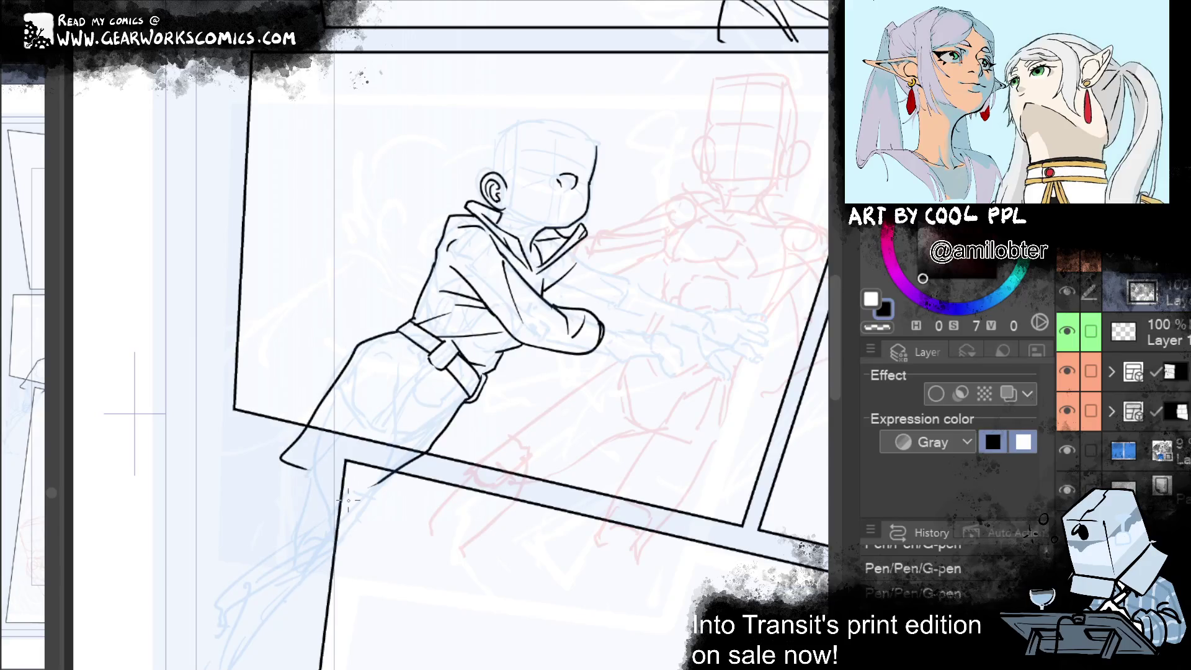
key("ctrl+z")
left_click_drag(400, 327, 335, 457)
key("ctrl+z")
left_click_drag(401, 328, 328, 464)
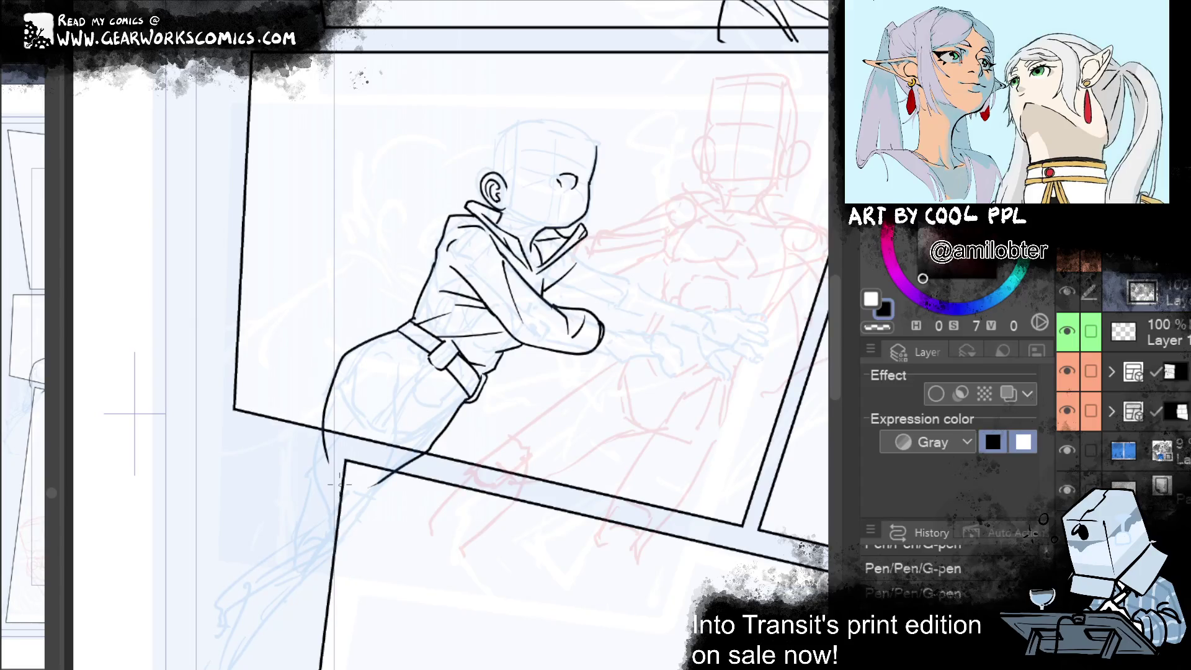
Ink the curved inner leg below the belt and a short line at the hip
left_click_drag(401, 368, 400, 446)
key("ctrl+z")
left_click_drag(385, 350, 403, 430)
key("ctrl+z")
left_click_drag(375, 349, 404, 427)
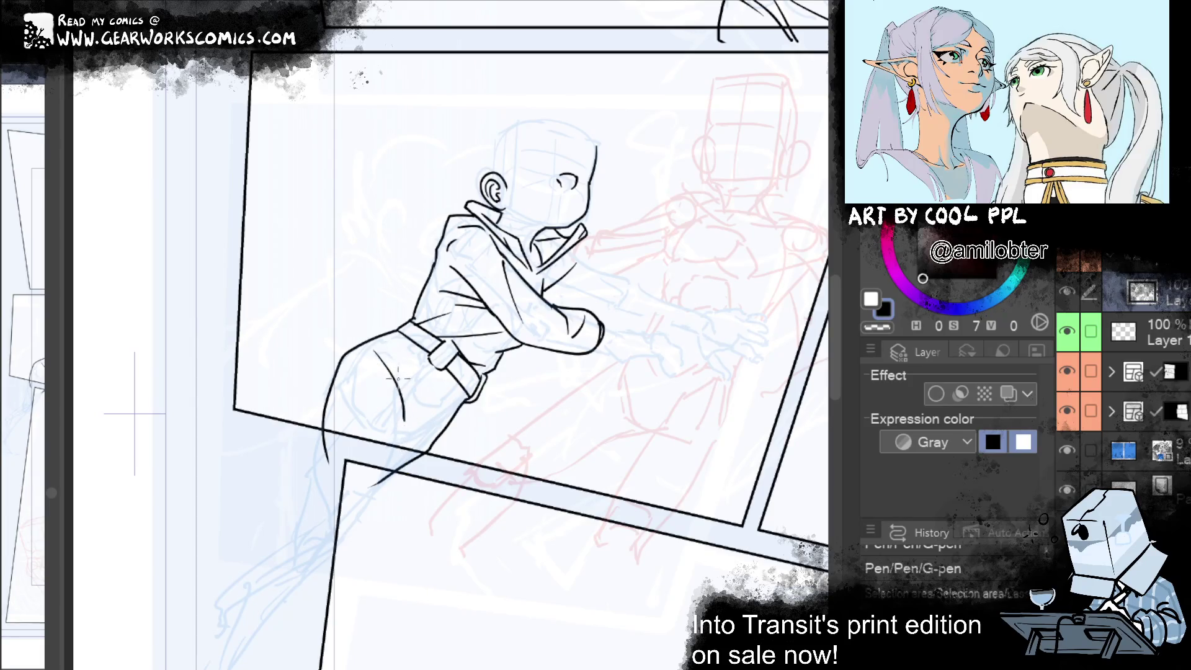
key("ctrl+y")
key("ctrl+y")
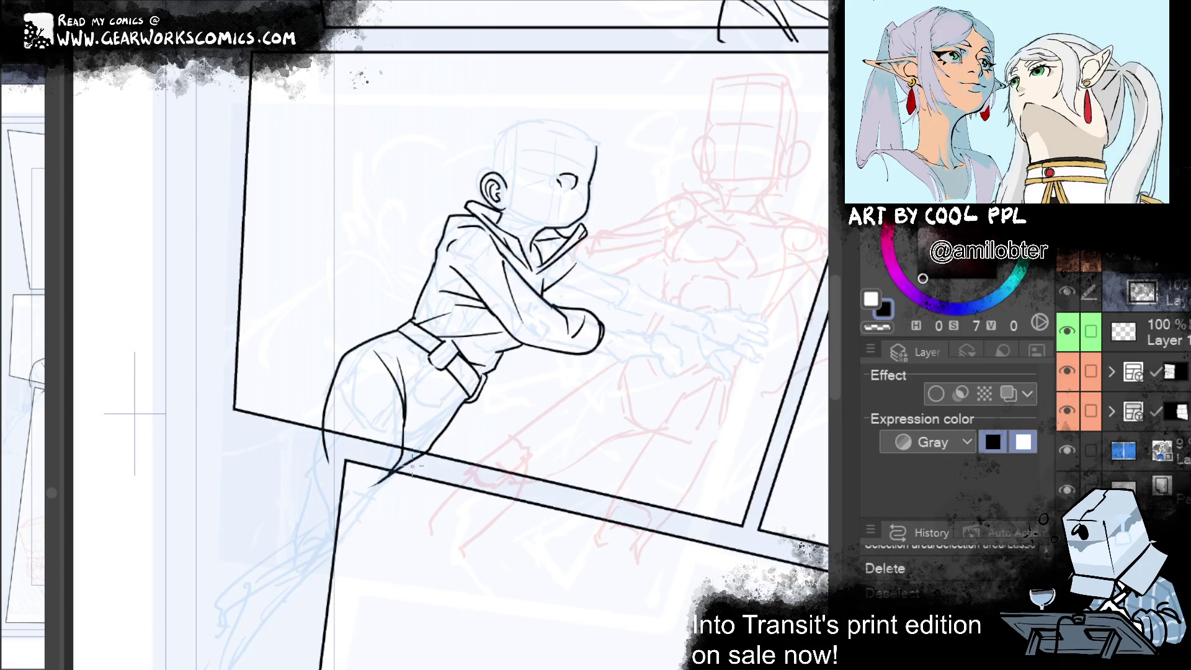
key("ctrl+y")
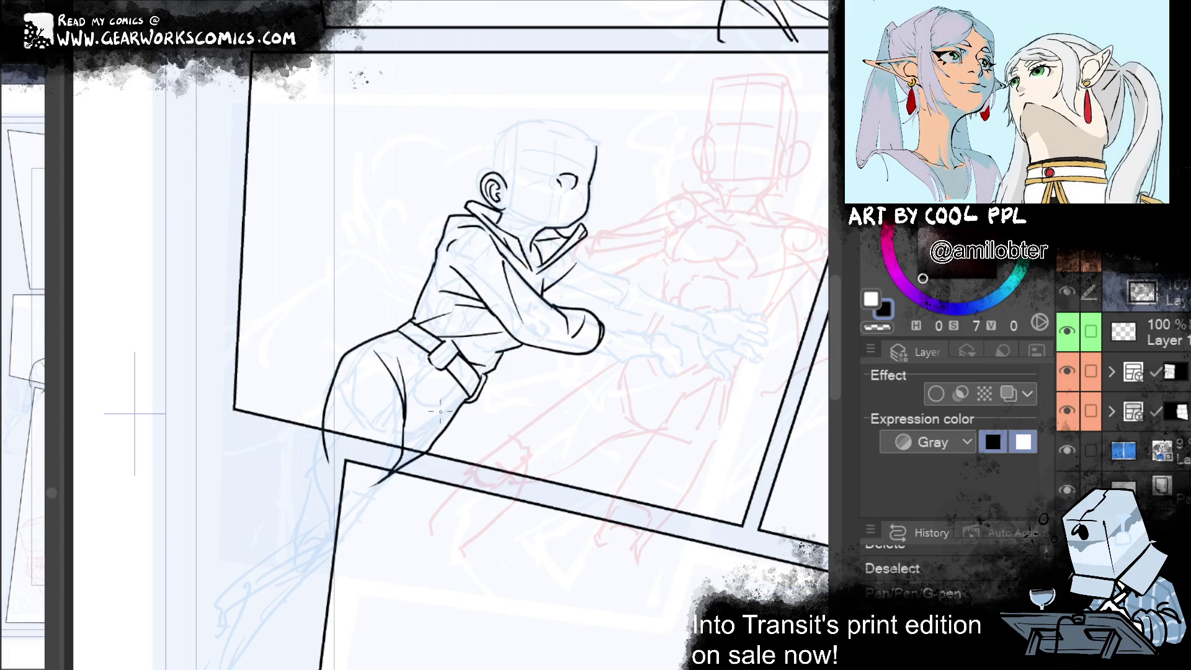
key("ctrl+y")
key("ctrl+y")
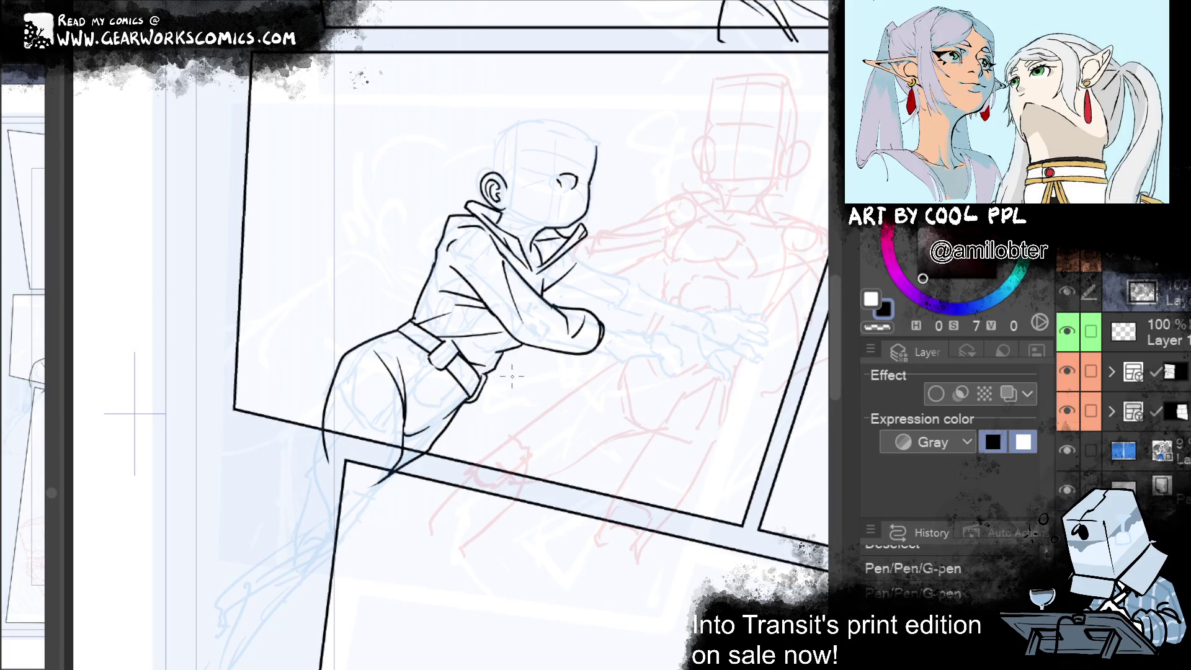
left_click_drag(410, 332, 398, 374)
left_click_drag(608, 514, 503, 577)
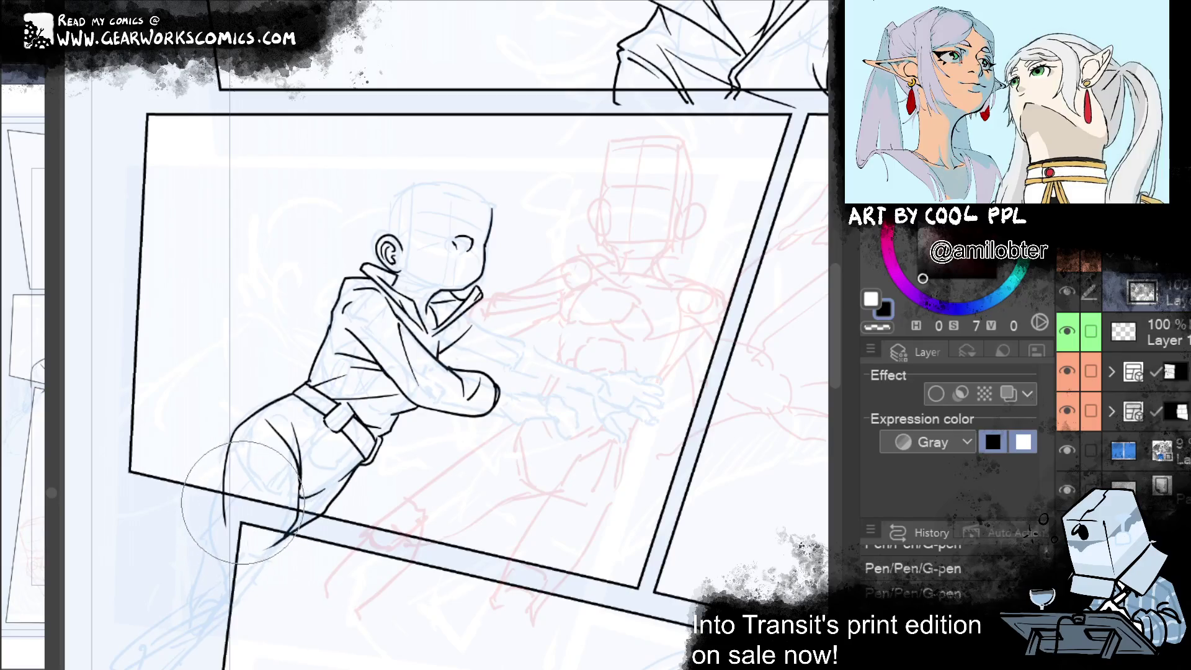
Ink a curve along the boy's hip and thigh, removing a stray stroke
mouse_move(648, 532)
left_mouse_down()
mouse_move(588, 654)
mouse_move(661, 532)
mouse_move(705, 415)
left_mouse_up()
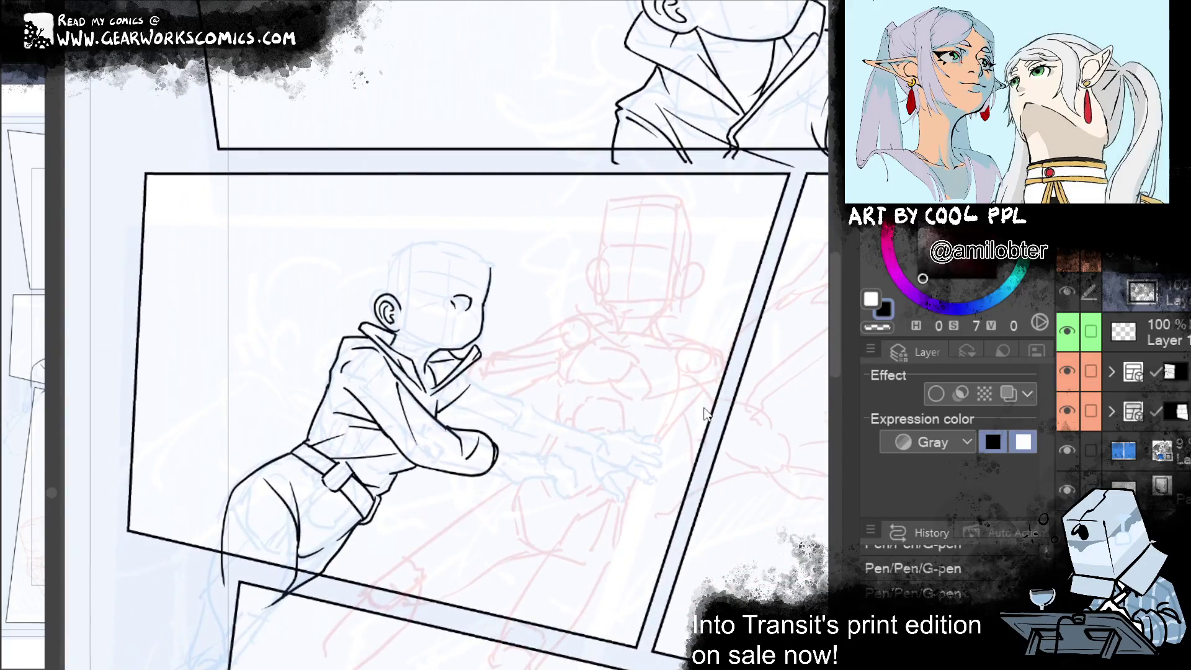
key("ctrl+y")
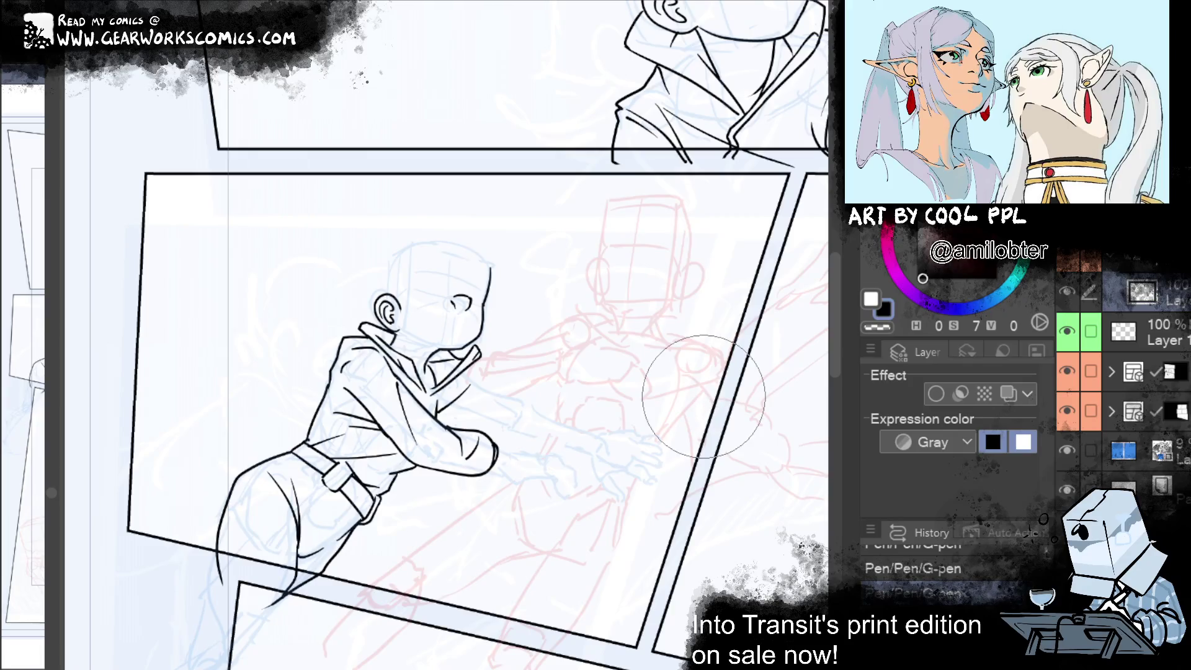
mouse_move(608, 257)
left_mouse_down()
mouse_move(521, 318)
mouse_move(542, 401)
mouse_move(531, 387)
mouse_move(581, 284)
left_mouse_up()
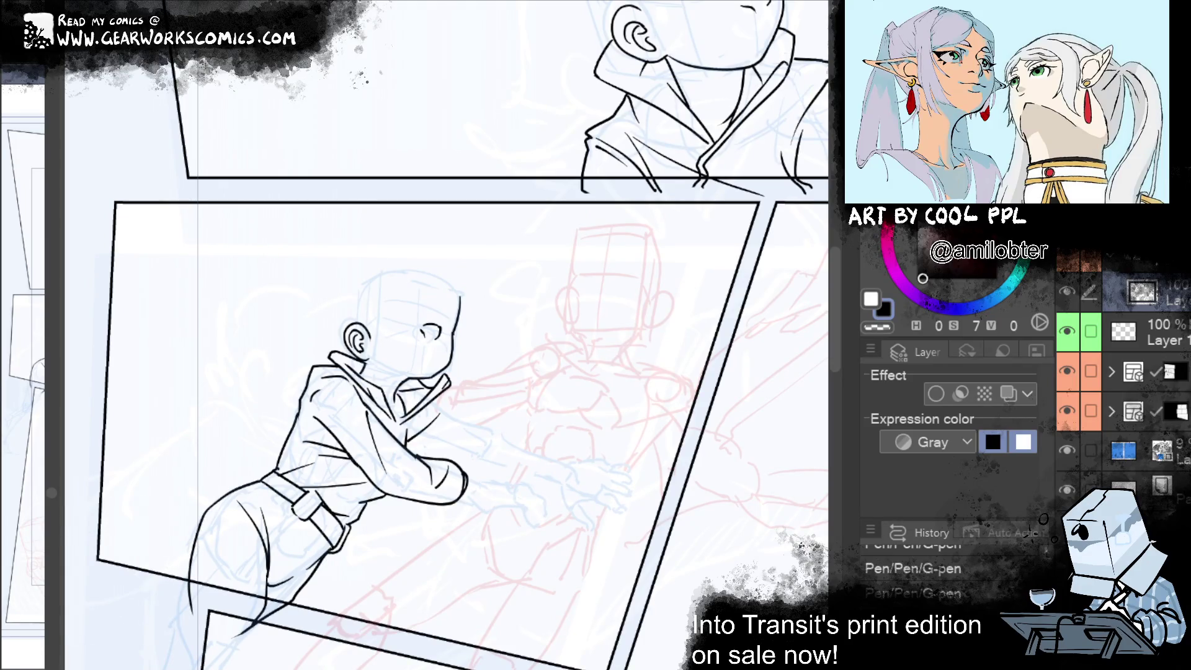
mouse_move(299, 555)
left_mouse_down()
mouse_move(267, 576)
mouse_move(320, 551)
left_mouse_up()
key("ctrl+z")
mouse_move(583, 482)
left_mouse_down()
mouse_move(574, 520)
mouse_move(596, 528)
left_mouse_up()
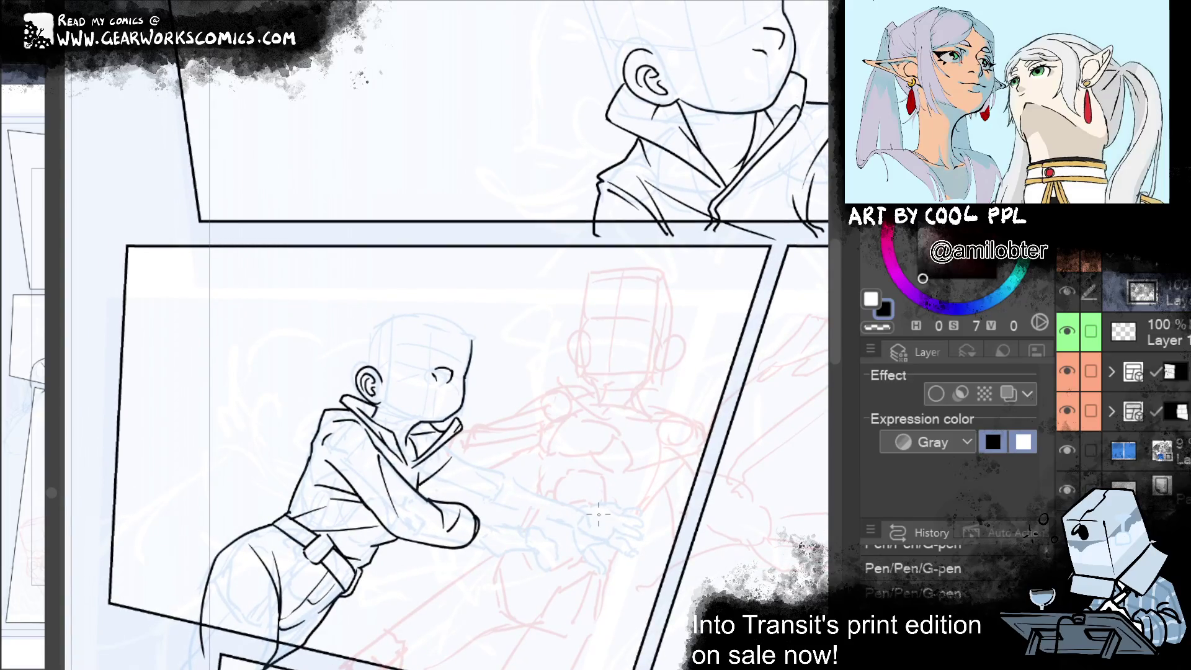
mouse_move(493, 355)
left_mouse_down()
mouse_move(460, 335)
mouse_move(577, 360)
mouse_move(553, 329)
left_mouse_up()
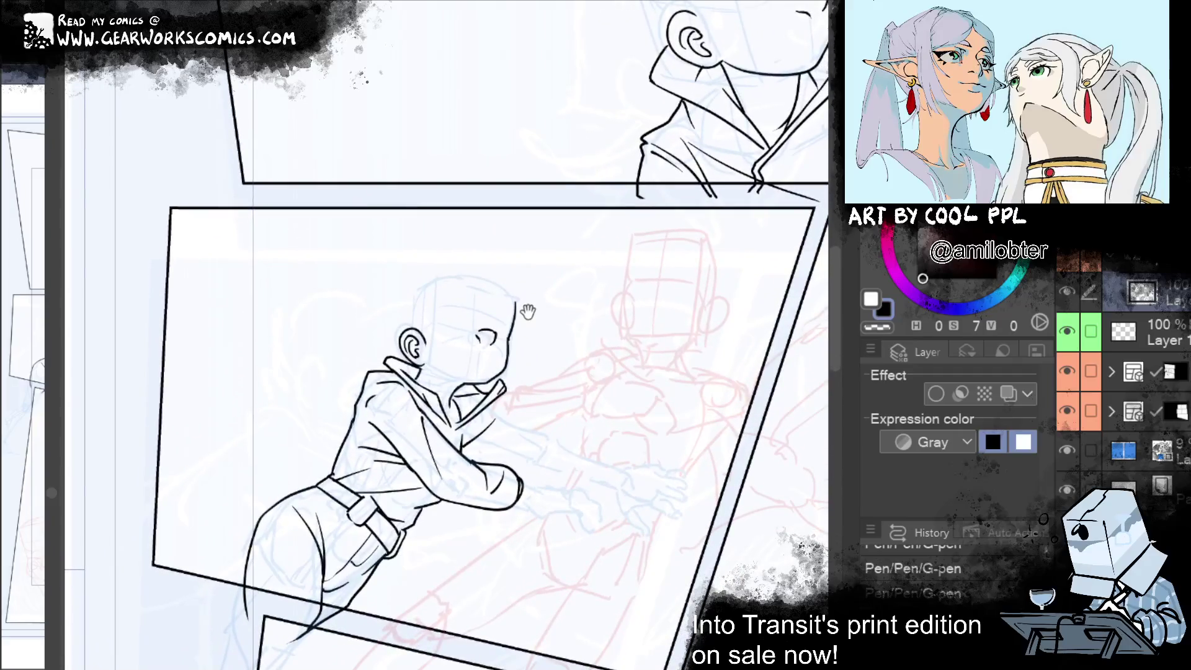
Warp the hip and leg contour into a smoother curve with Liquify
left_click(251, 547)
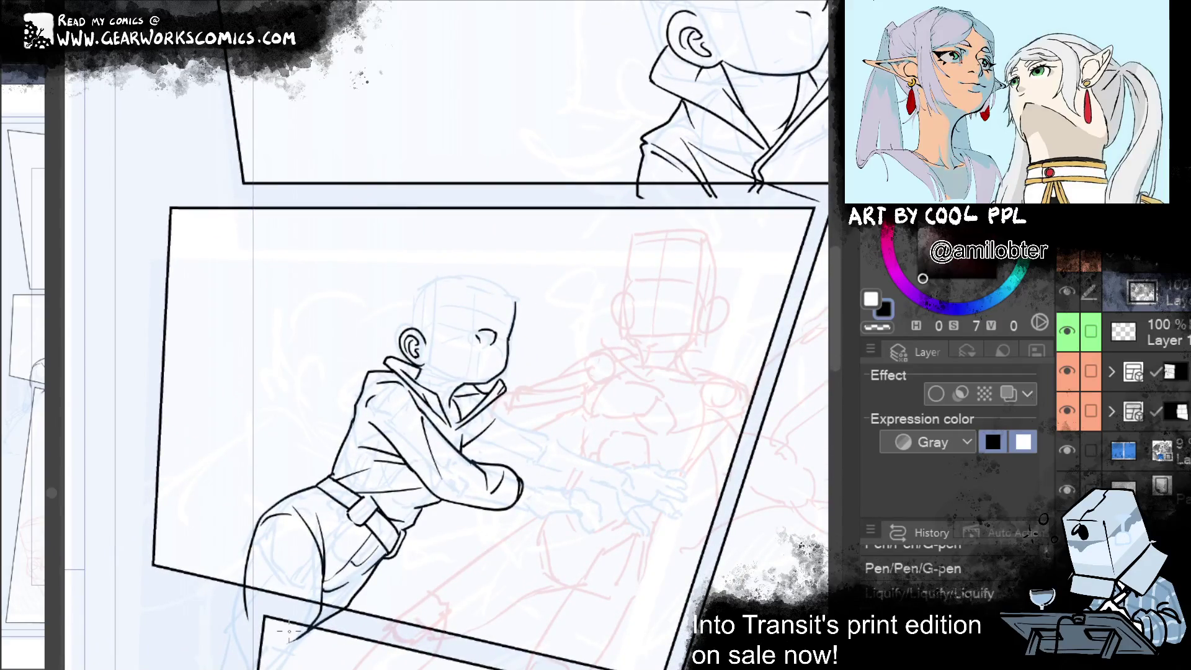
mouse_move(289, 631)
left_mouse_down()
mouse_move(282, 521)
mouse_move(316, 566)
left_mouse_up()
key("ctrl+y")
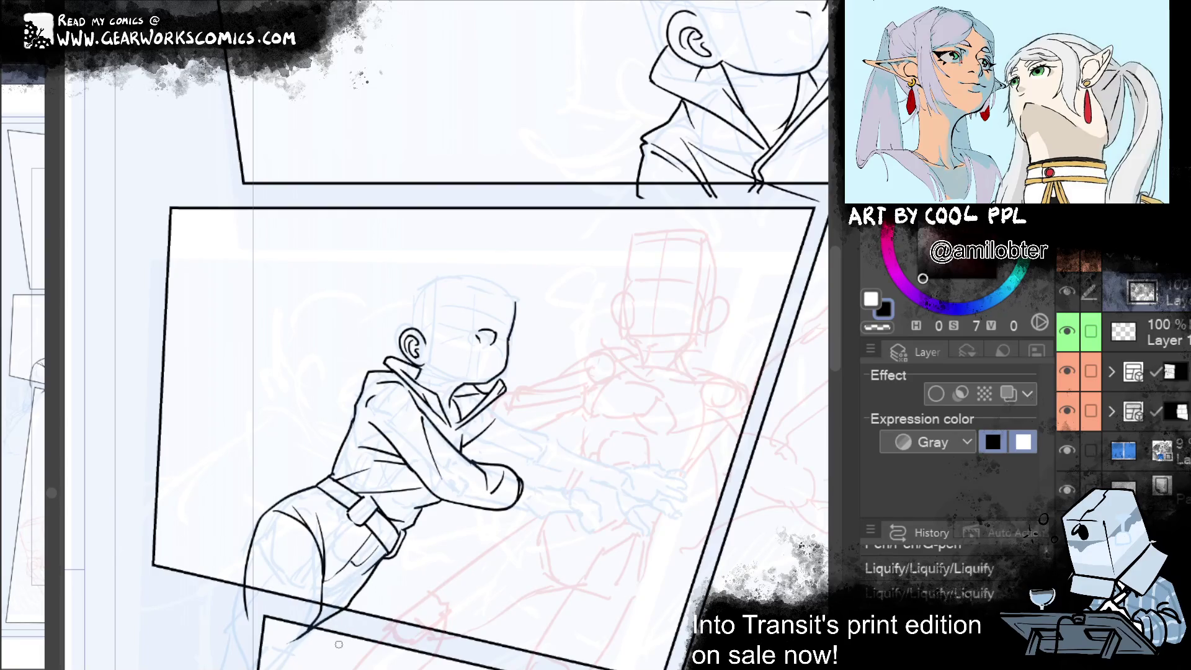
key("ctrl+y")
key("ctrl+y")
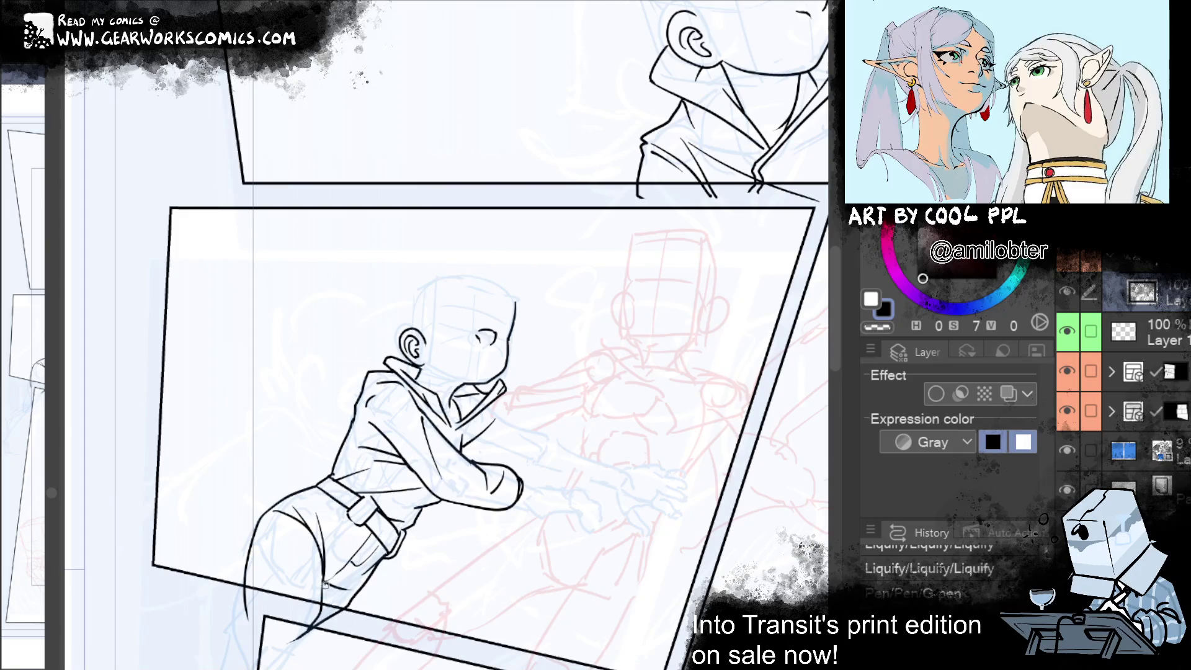
key("ctrl+y")
Ink a short belt line, erase a bit near the collar, and ink the sleeve from the collar
mouse_move(675, 387)
left_mouse_down()
mouse_move(561, 457)
mouse_move(568, 424)
left_mouse_up()
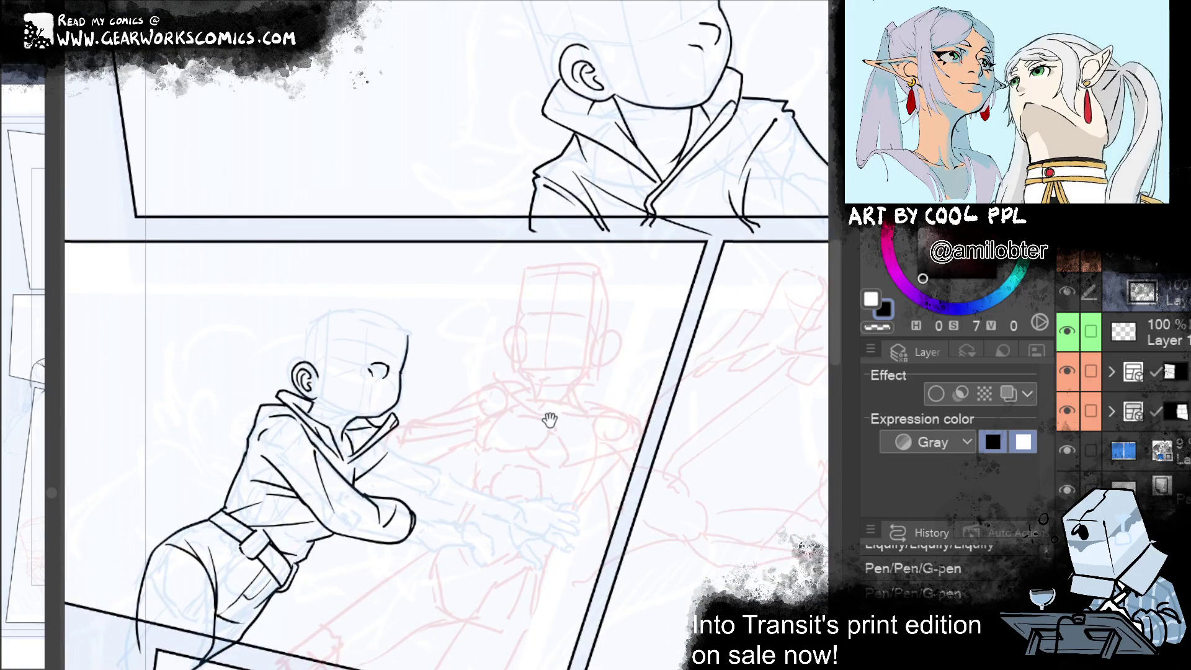
left_click_drag(206, 520, 227, 507)
mouse_move(658, 391)
left_mouse_down()
mouse_move(577, 385)
mouse_move(596, 354)
mouse_move(653, 331)
left_mouse_up()
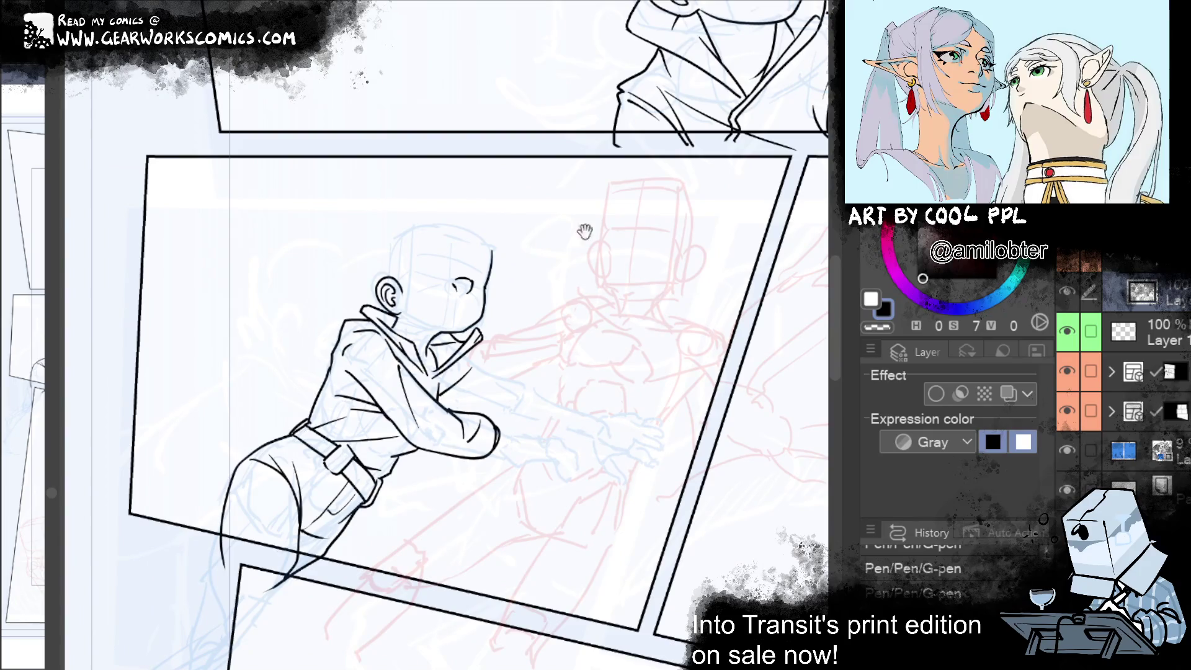
left_click_drag(614, 238, 535, 284)
mouse_move(672, 229)
left_mouse_down()
mouse_move(435, 199)
mouse_move(657, 178)
left_mouse_up()
mouse_move(623, 469)
left_mouse_down()
mouse_move(622, 426)
mouse_move(645, 379)
left_mouse_up()
key("e")
left_click_drag(389, 265, 397, 273)
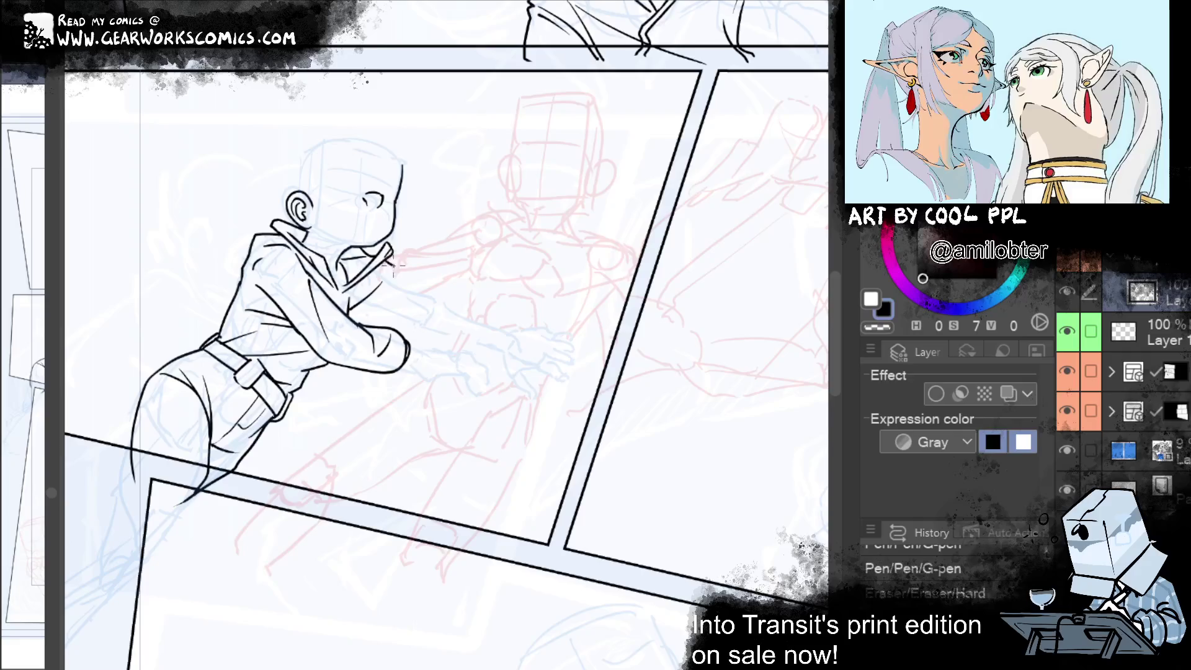
mouse_move(400, 274)
left_mouse_down()
mouse_move(478, 304)
mouse_move(407, 333)
mouse_move(355, 324)
mouse_move(408, 319)
left_mouse_up()
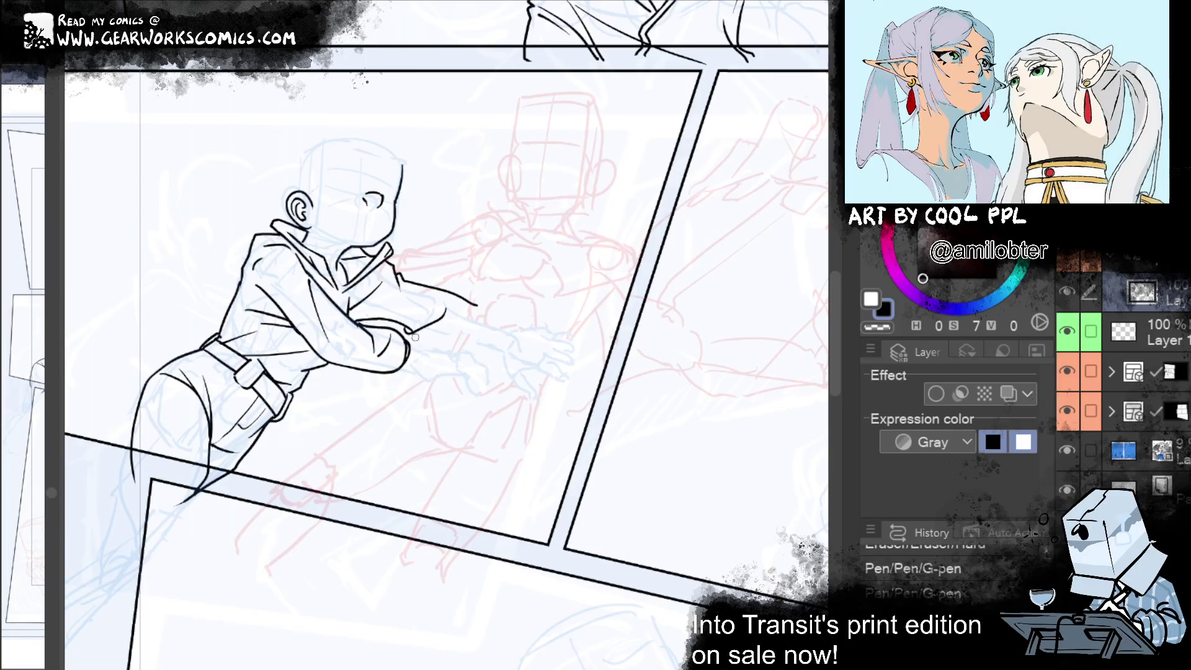
Add sleeve strokes, trim the arm line and extend the forearm outline toward the hand
left_click(463, 351)
left_click_drag(414, 321, 437, 340)
key("ctrl+z")
left_click_drag(437, 302, 422, 335)
key("ctrl+y")
key("ctrl+y")
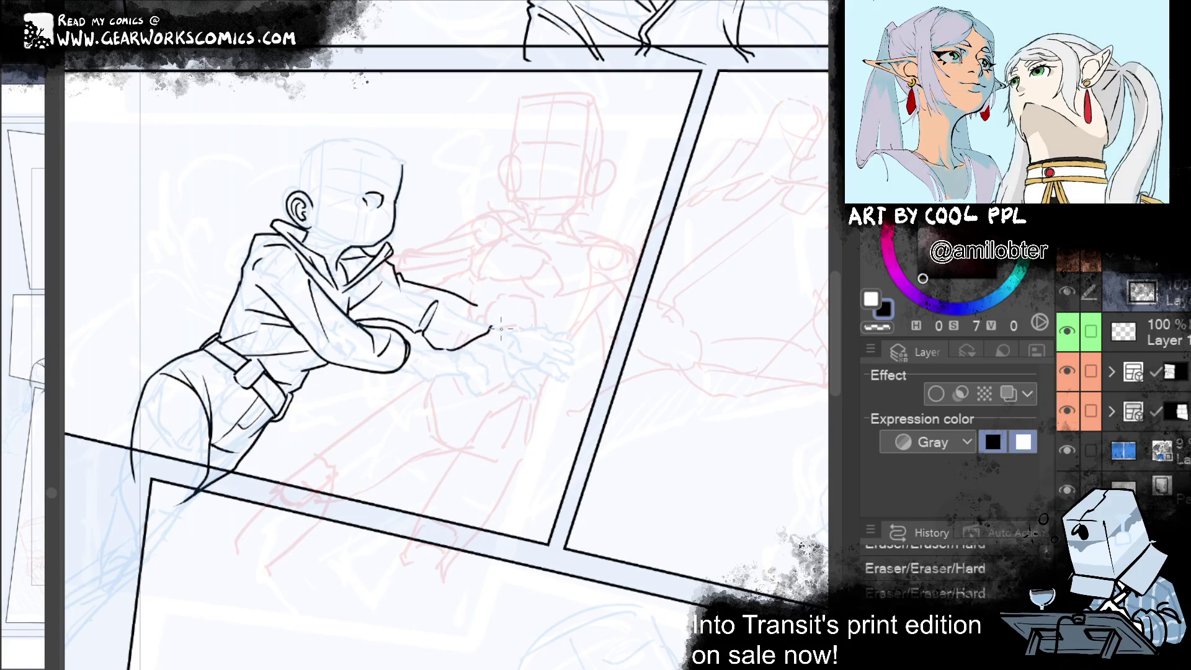
left_click_drag(459, 353, 496, 329)
key("ctrl+y")
key("ctrl+y")
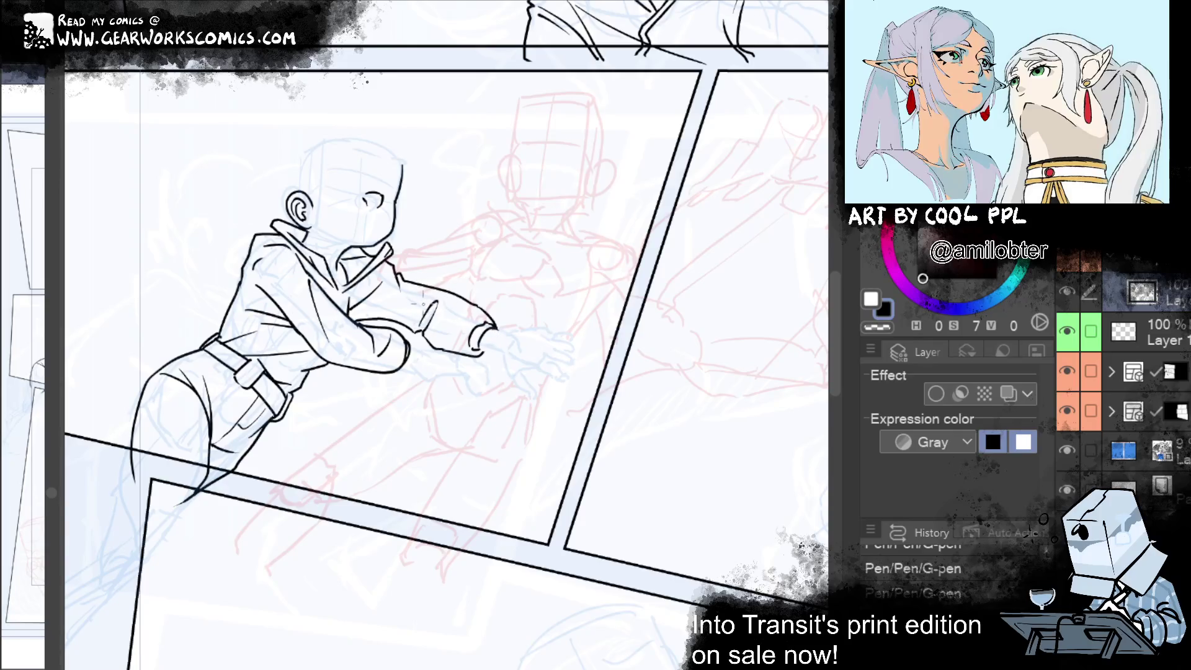
Ink the sleeve's elbow fold and upper-arm line, and erase part of the cuff
mouse_move(438, 289)
left_mouse_down()
mouse_move(417, 316)
mouse_move(477, 325)
left_mouse_up()
mouse_move(381, 310)
left_mouse_down()
mouse_move(388, 283)
mouse_move(432, 291)
mouse_move(408, 304)
left_mouse_up()
key("ctrl+z")
key("ctrl+z")
mouse_move(479, 351)
left_mouse_down()
mouse_move(507, 359)
mouse_move(514, 330)
mouse_move(504, 355)
mouse_move(537, 394)
left_mouse_up()
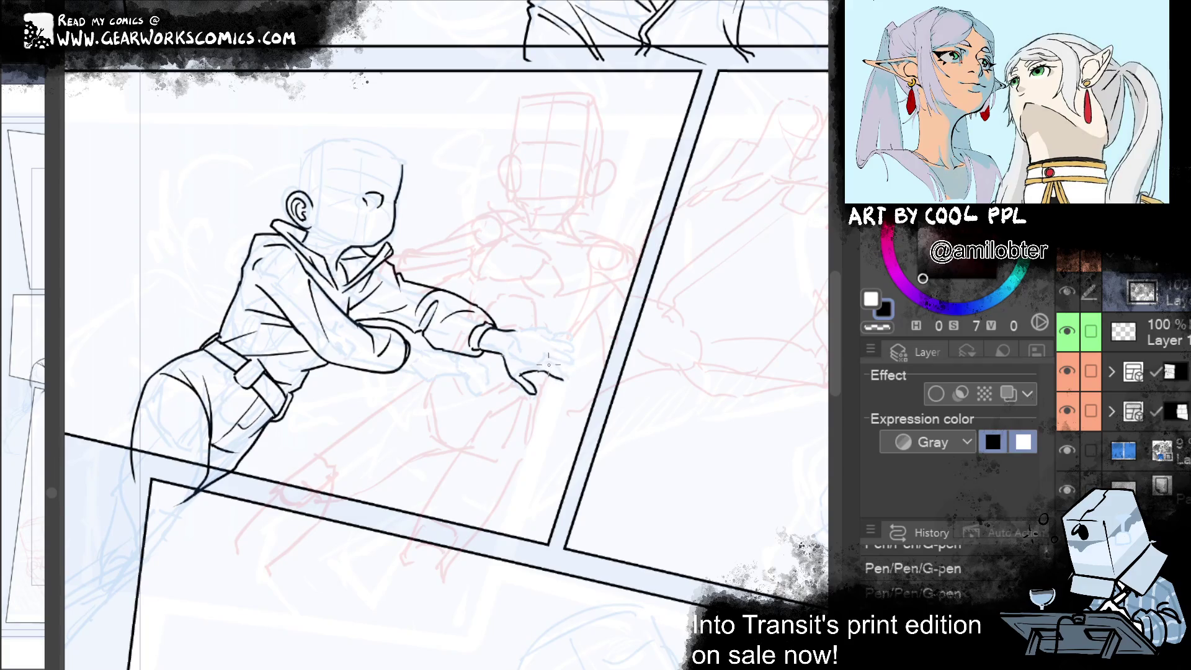
Draw the fingertip line and curled fingertips, thickening the hand's top edge
left_click_drag(522, 374, 557, 376)
left_click_drag(560, 371, 569, 379)
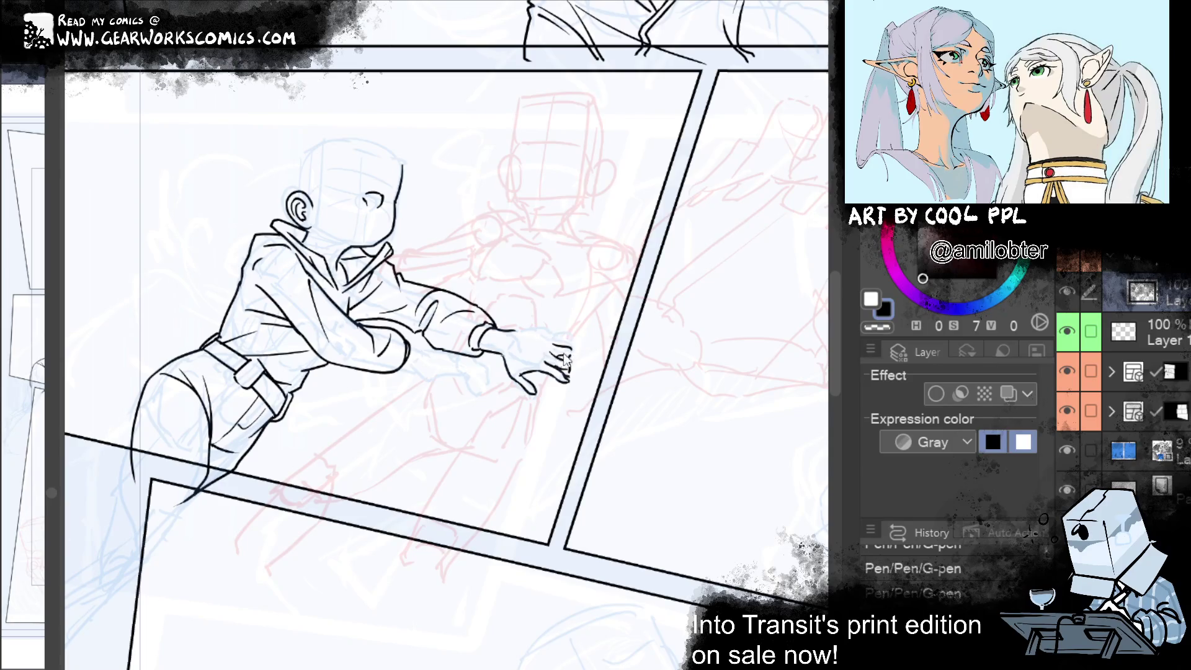
left_click_drag(548, 345, 558, 367)
left_click_drag(519, 331, 582, 345)
key("e")
key("p")
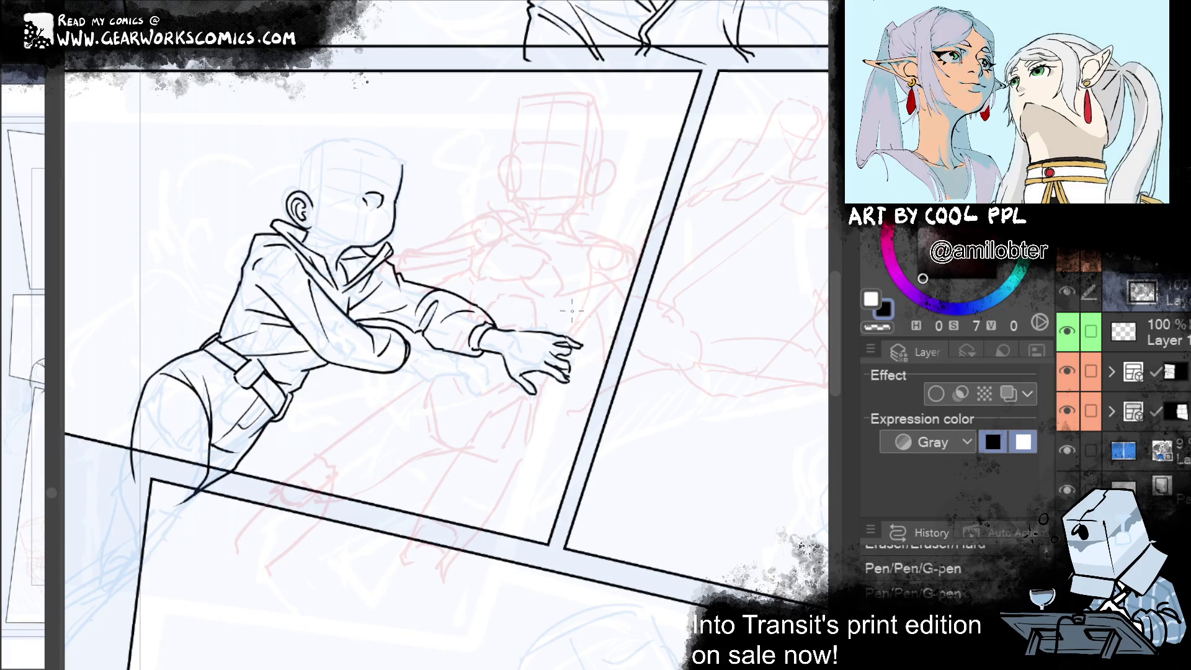
left_click_drag(572, 351, 574, 354)
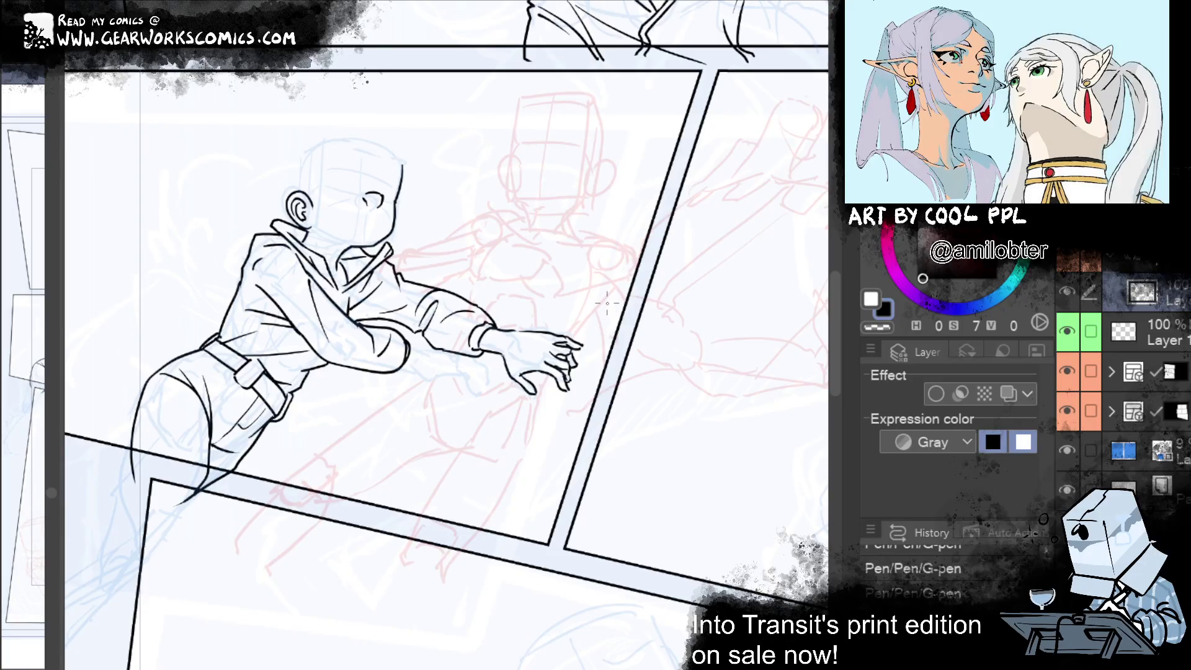
Touch up the reaching hand's fingertips with small G-pen strokes and Hard eraser fixes
left_click_drag(606, 301, 519, 313)
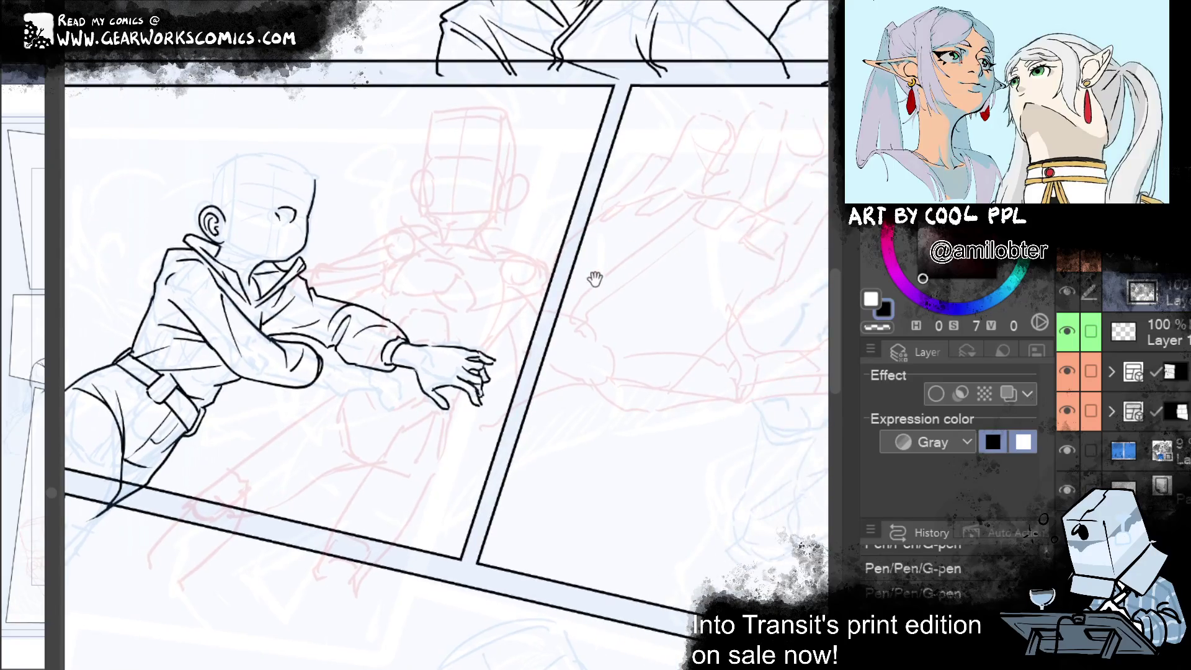
scroll(447, 350, "up", 2)
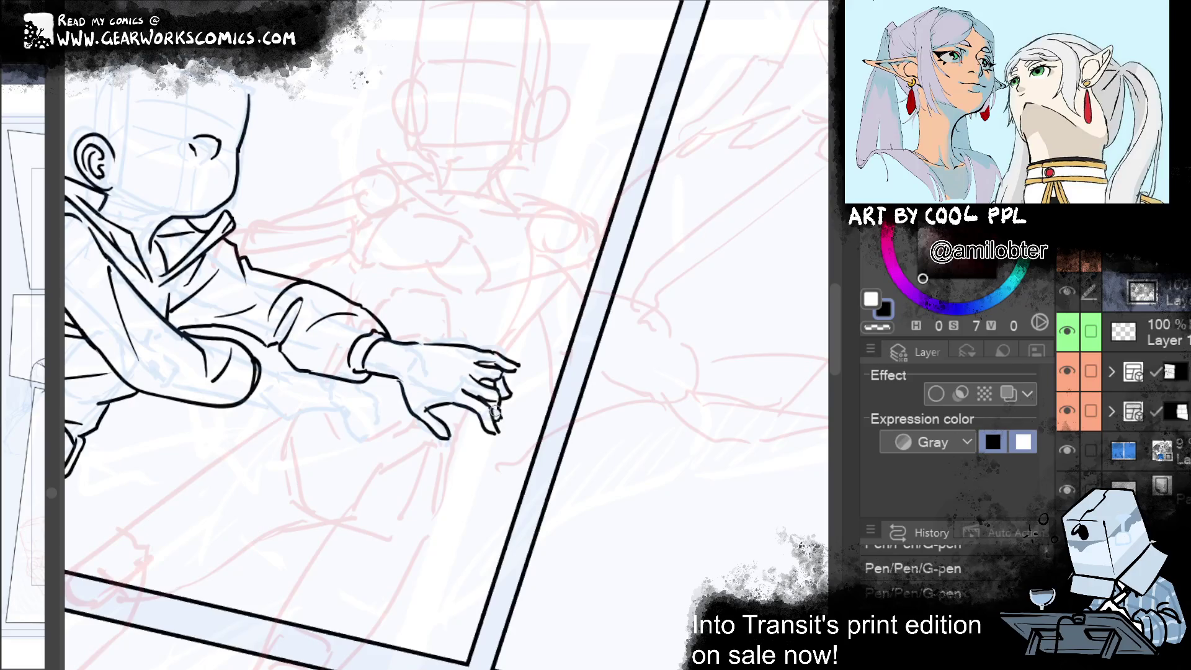
left_click_drag(499, 411, 493, 407)
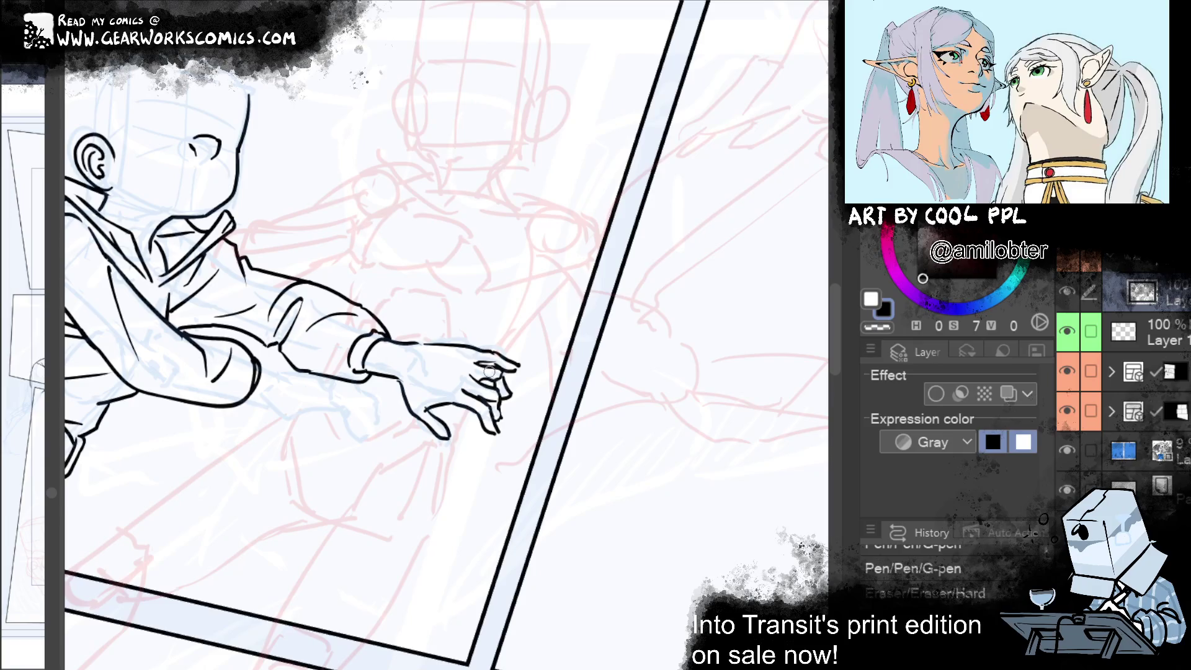
key("ctrl+y")
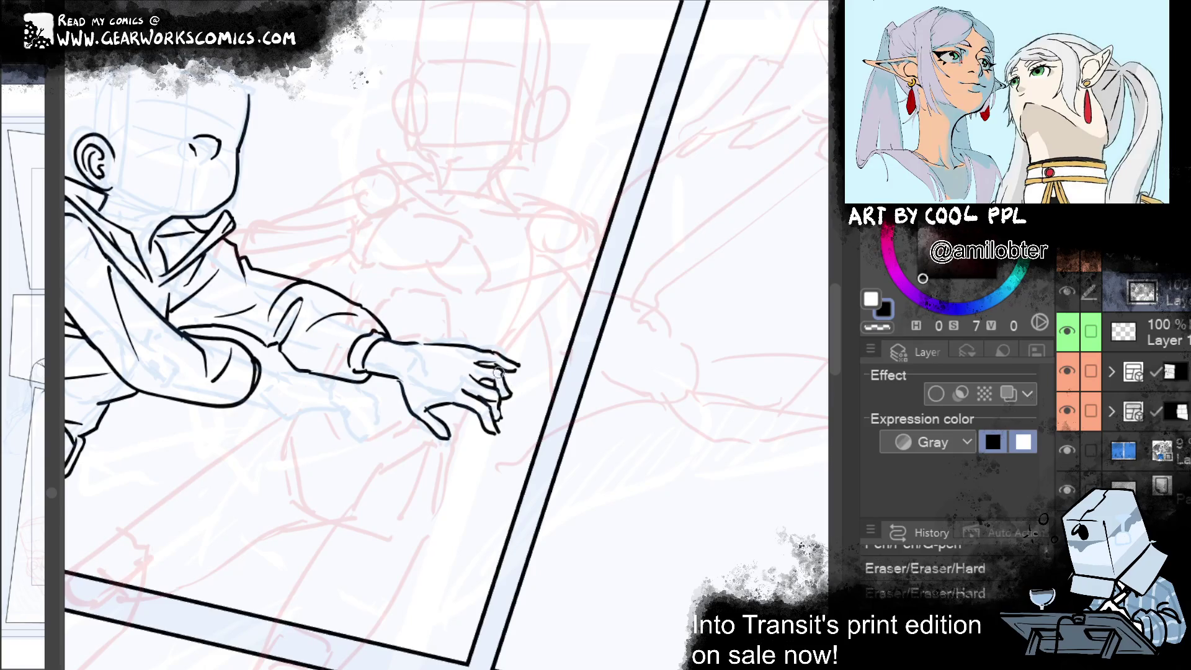
key("ctrl+y")
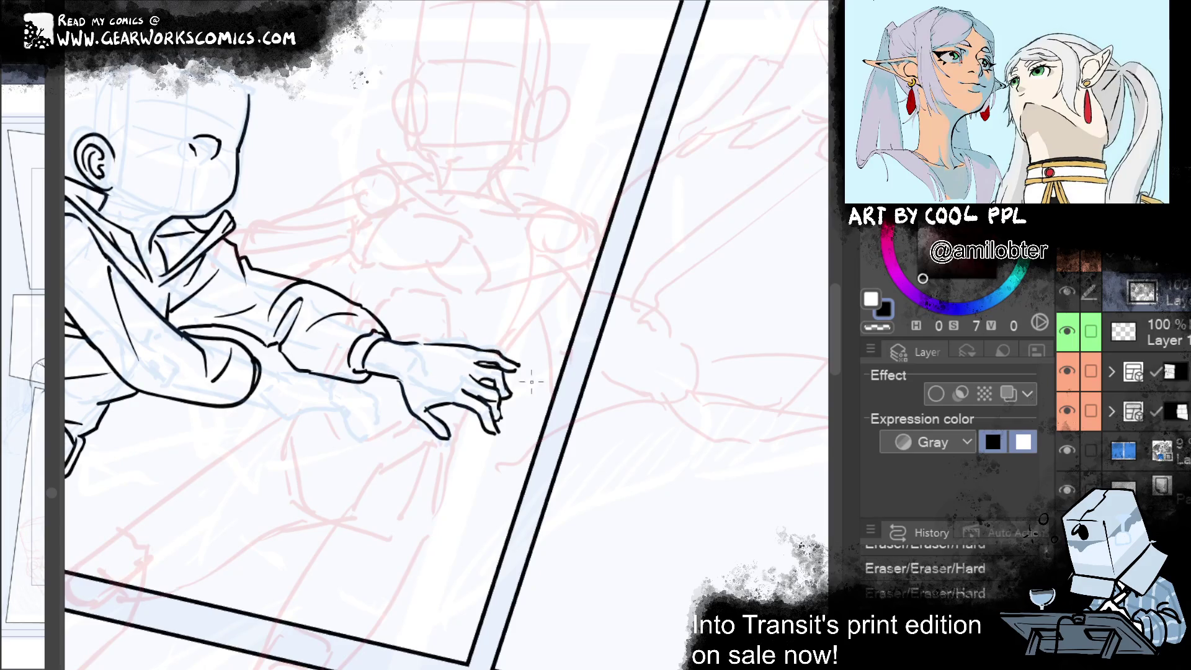
left_click_drag(498, 433, 501, 436)
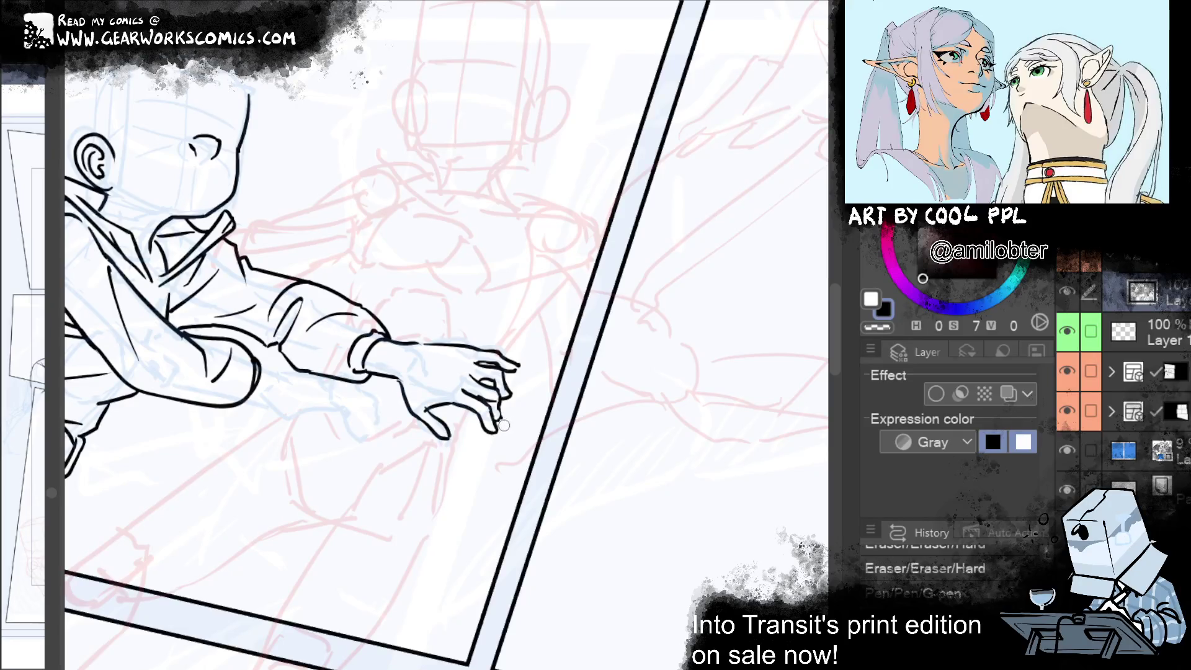
left_click_drag(507, 413, 504, 428)
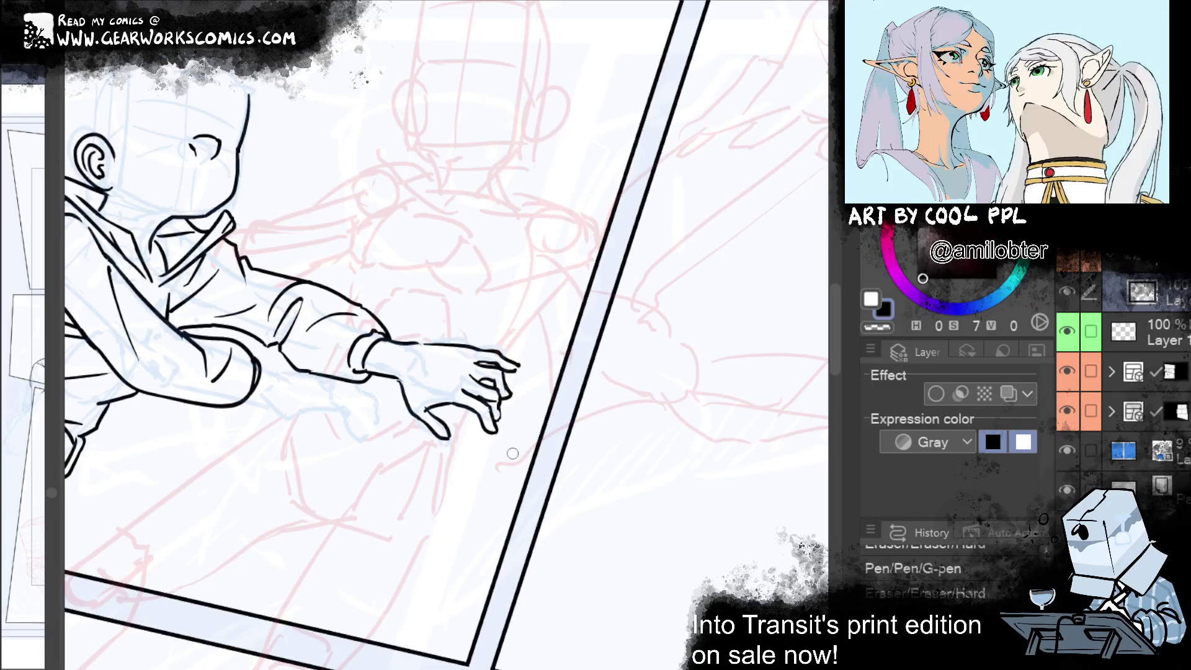
key("ctrl+z")
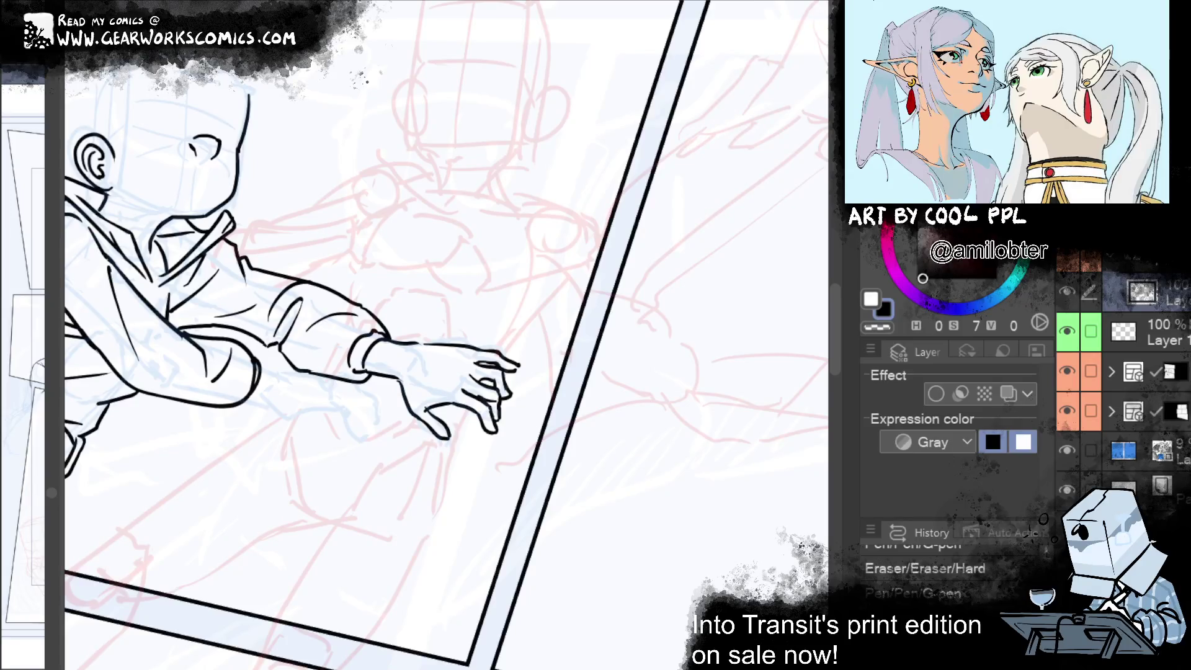
left_click_drag(617, 356, 723, 408)
Lasso the inked hand and shrink it slightly toward the wrist
key("p")
mouse_move(521, 380)
left_mouse_down()
mouse_move(502, 404)
mouse_move(532, 550)
mouse_move(615, 276)
left_mouse_up()
key("ctrl+t")
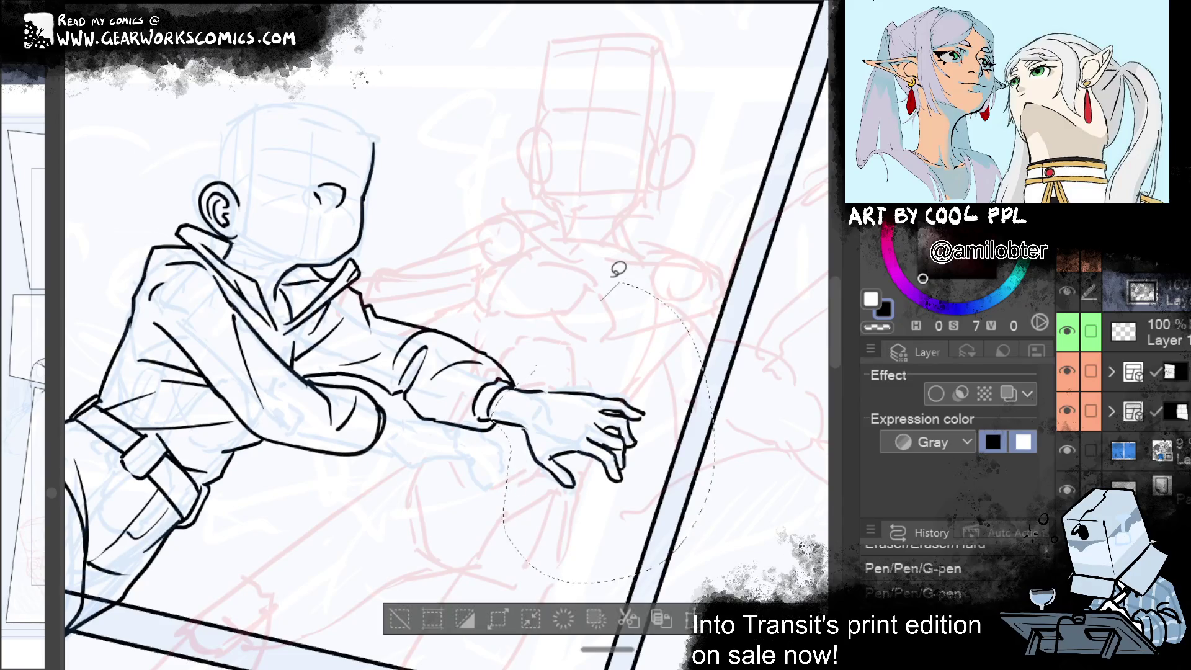
left_click_drag(718, 283, 696, 307)
left_click_drag(674, 365, 674, 349)
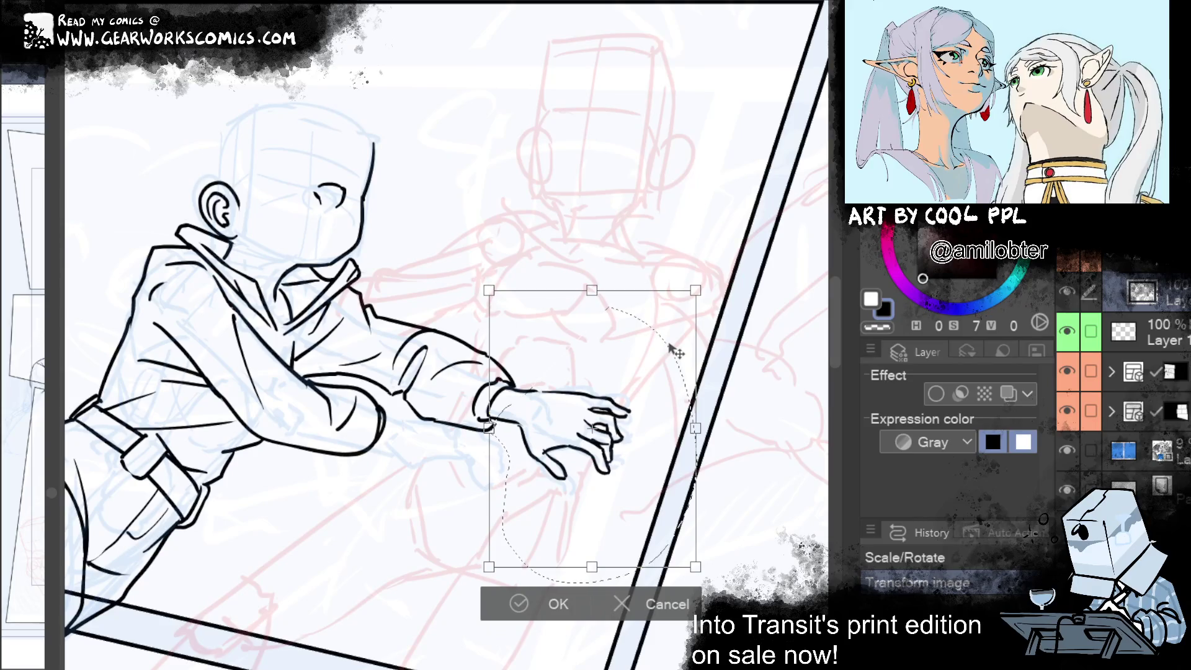
left_click_drag(694, 290, 690, 296)
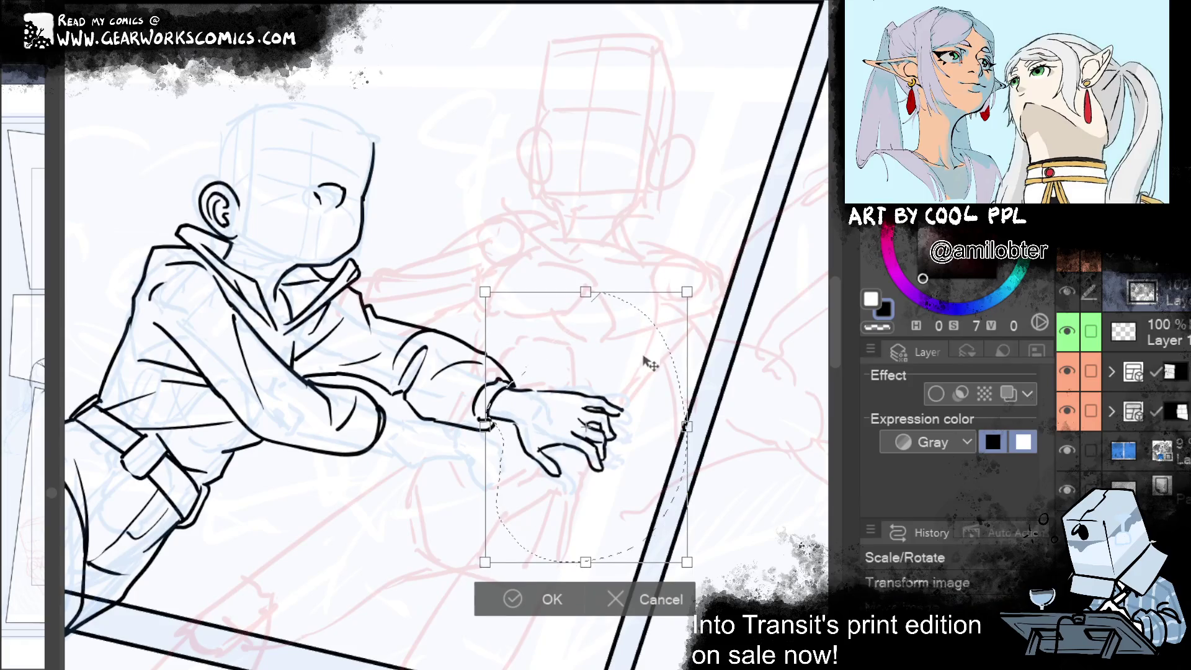
left_click(538, 607)
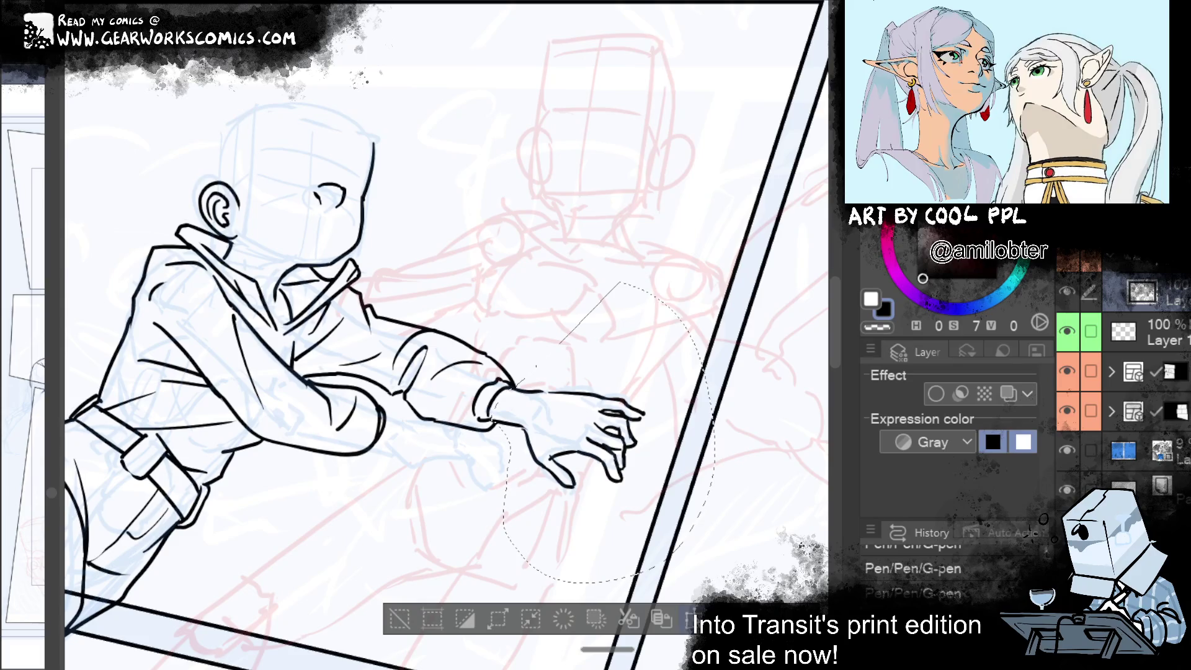
Rotate the hand about 8° clockwise, shift it left onto the wrist, then deselect
key("ctrl+t")
left_click_drag(718, 274, 696, 303)
left_click_drag(732, 282, 748, 296)
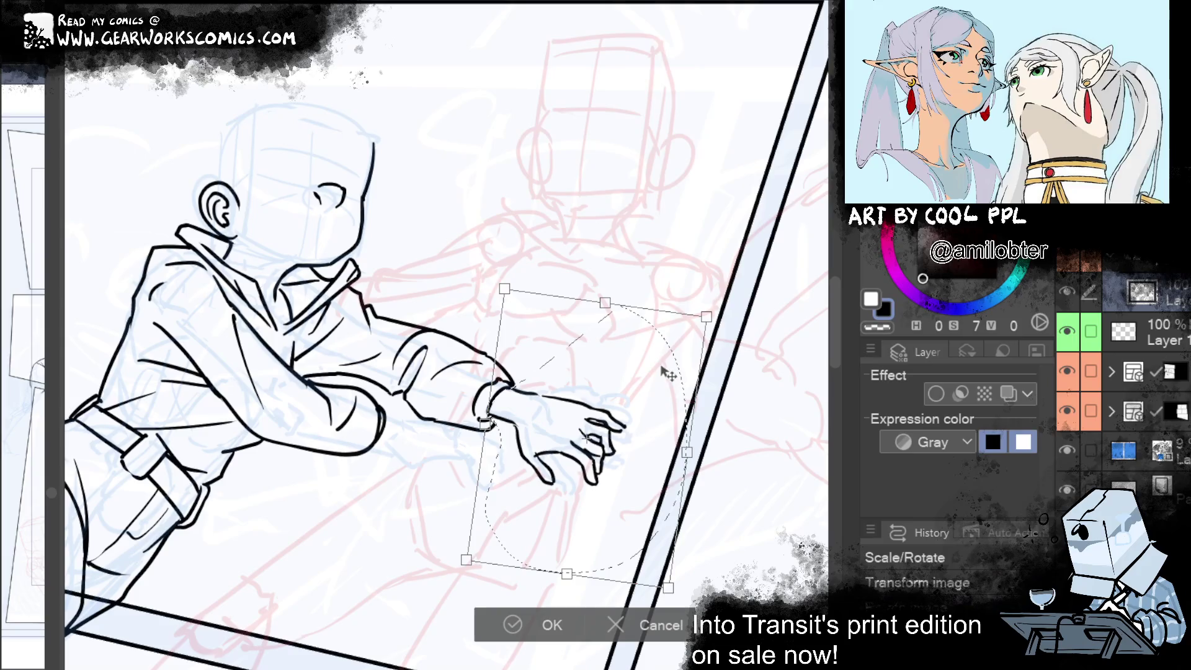
mouse_move(665, 374)
left_mouse_down()
mouse_move(682, 379)
mouse_move(675, 407)
left_mouse_up()
left_click_drag(648, 448, 638, 452)
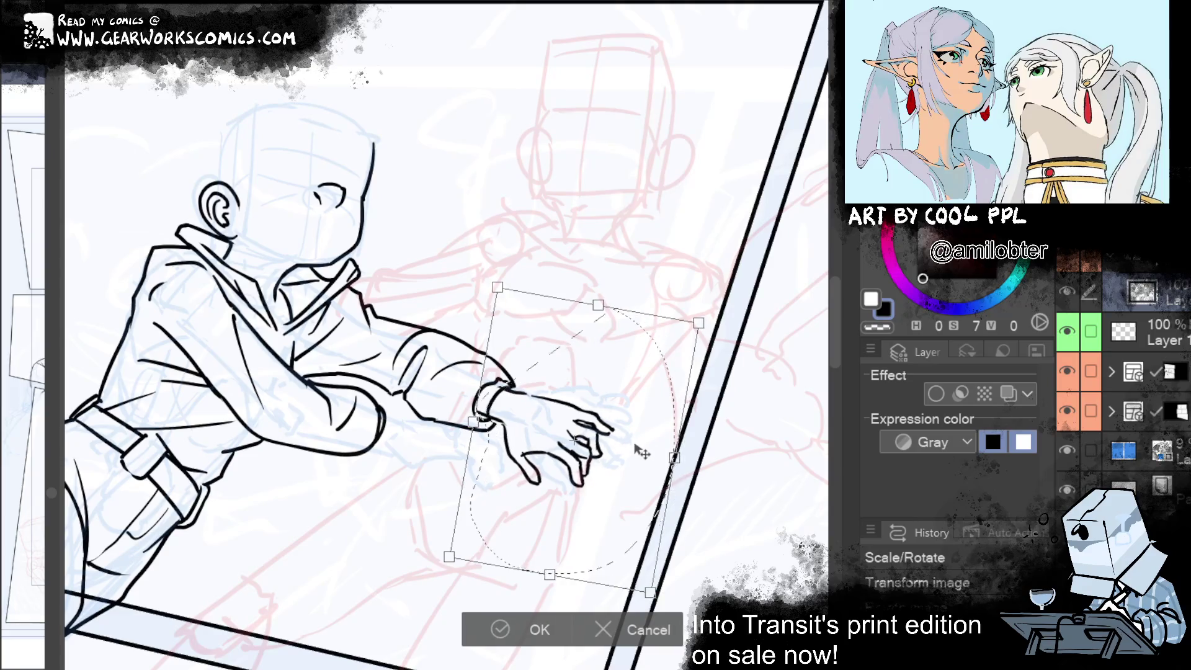
left_click(533, 630)
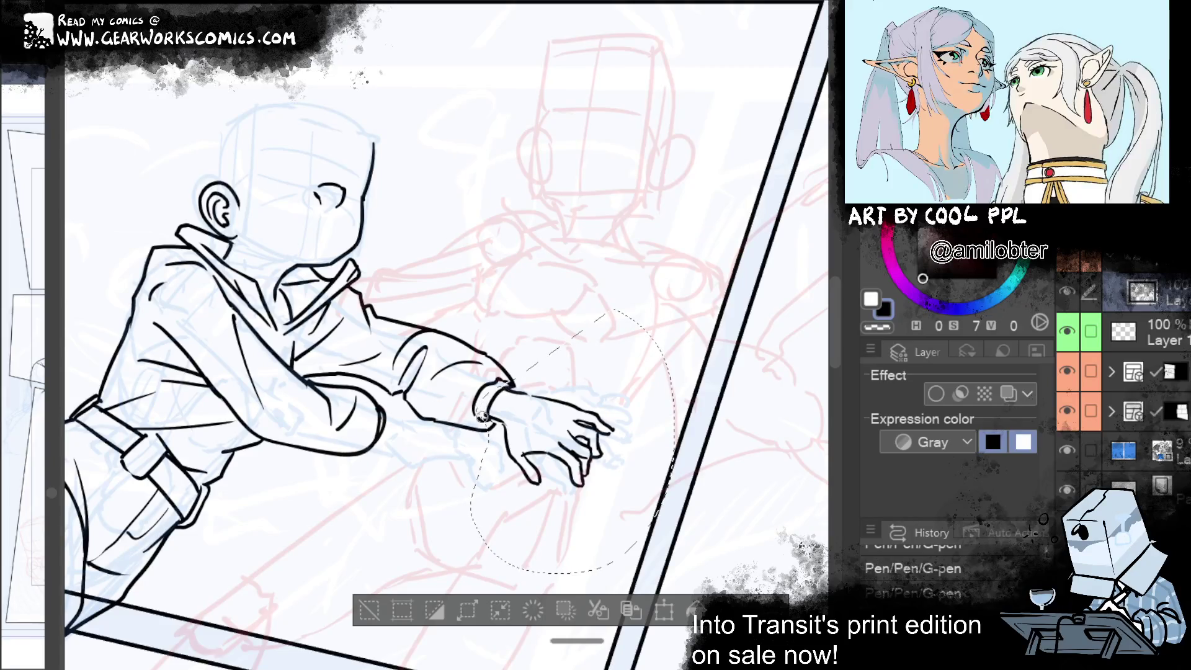
left_click(369, 611)
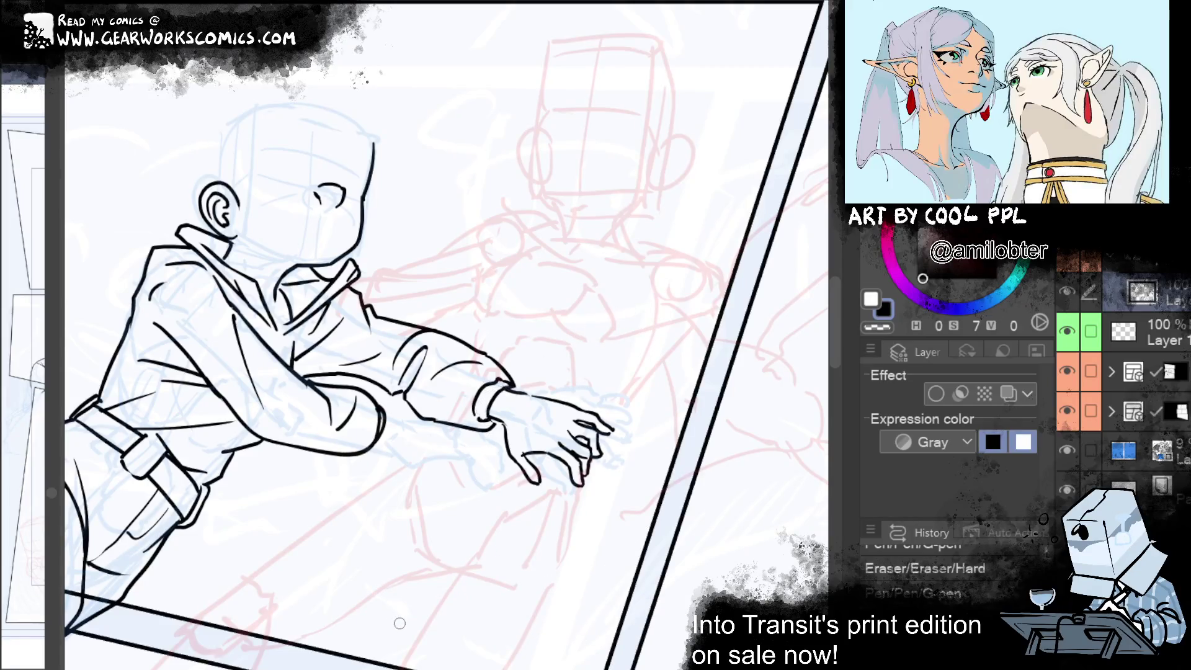
Zoom out to review the page, zoom back into the middle panel, and redo the head stroke
key("ctrl+minus")
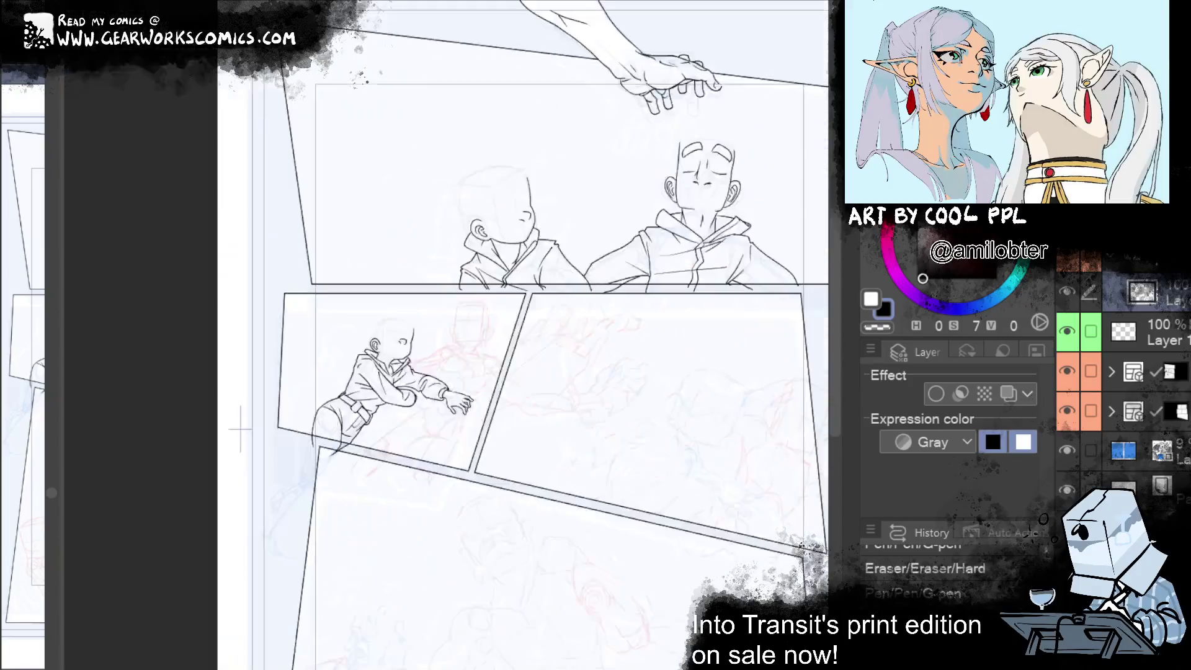
mouse_move(667, 251)
left_mouse_down()
mouse_move(736, 251)
mouse_move(765, 112)
mouse_move(799, 83)
mouse_move(779, 205)
mouse_move(790, 273)
left_mouse_up()
scroll(824, 220, "up", 3)
scroll(595, 169, "up", 2)
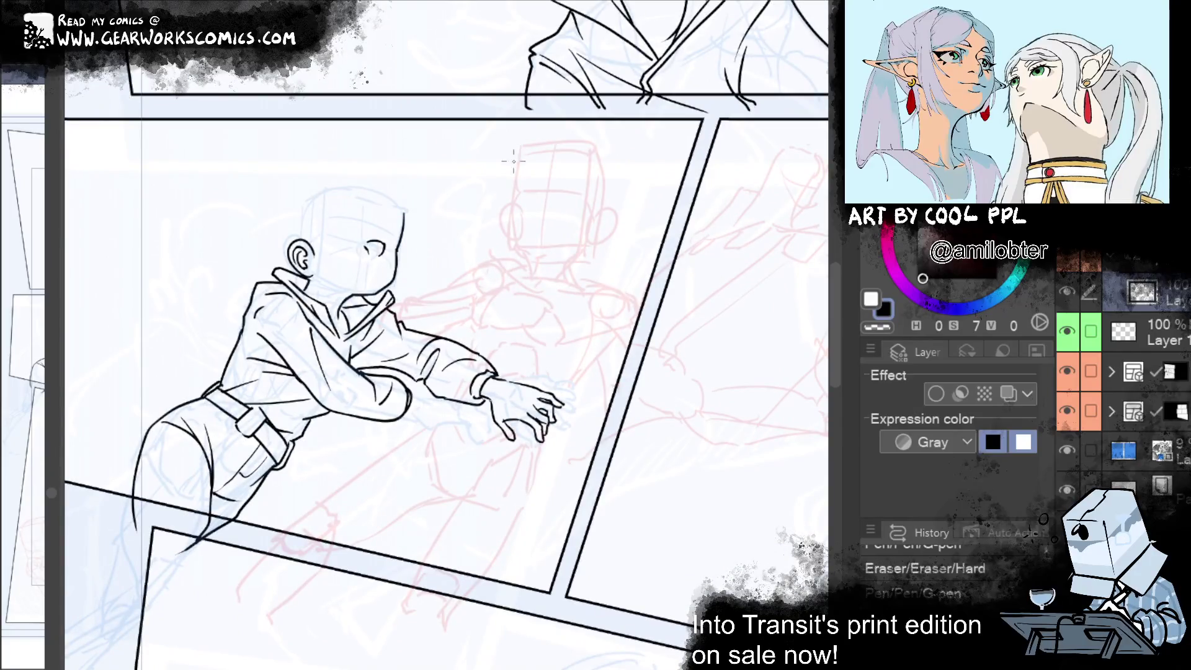
key("ctrl+y")
Redo the undone erases and ear strokes, including the inner-ear curl, on the background figure's head
key("ctrl+y")
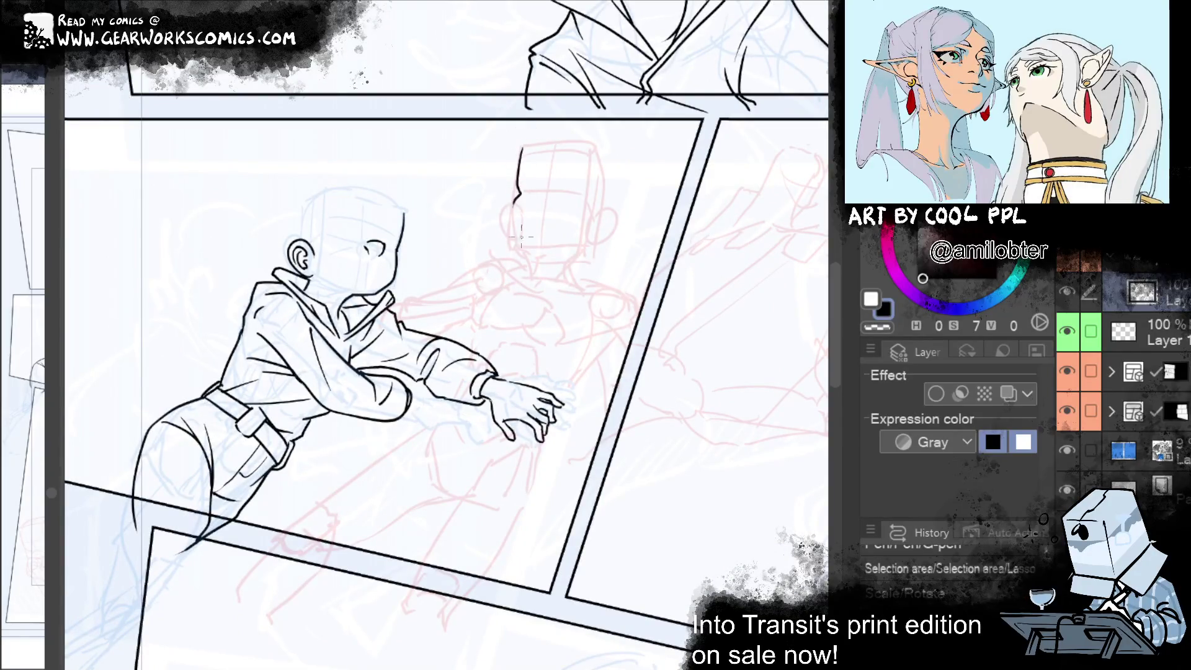
key("ctrl+y")
key("ctrl+y")
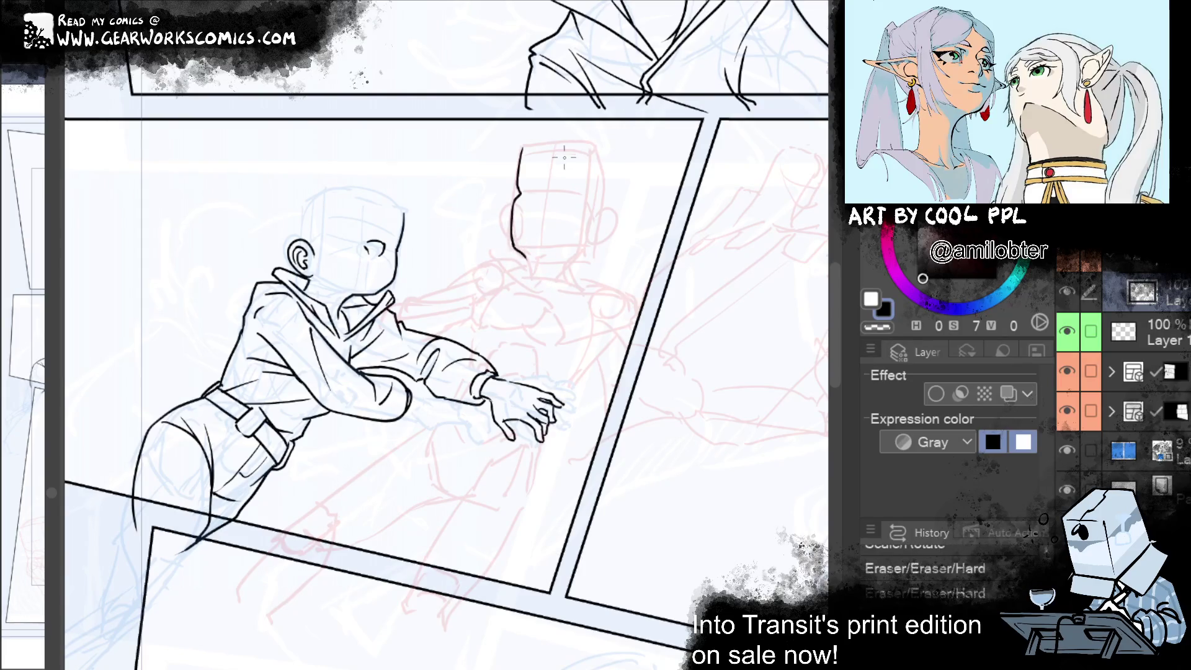
key("ctrl+y")
key("ctrl+y")
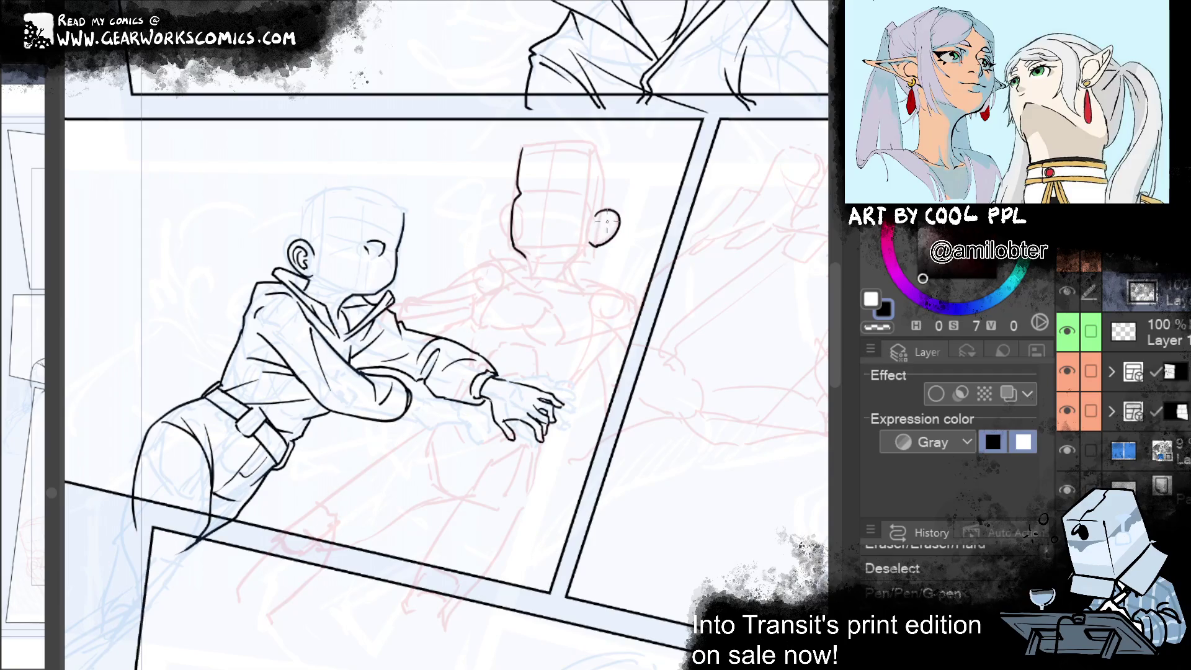
key("ctrl+y")
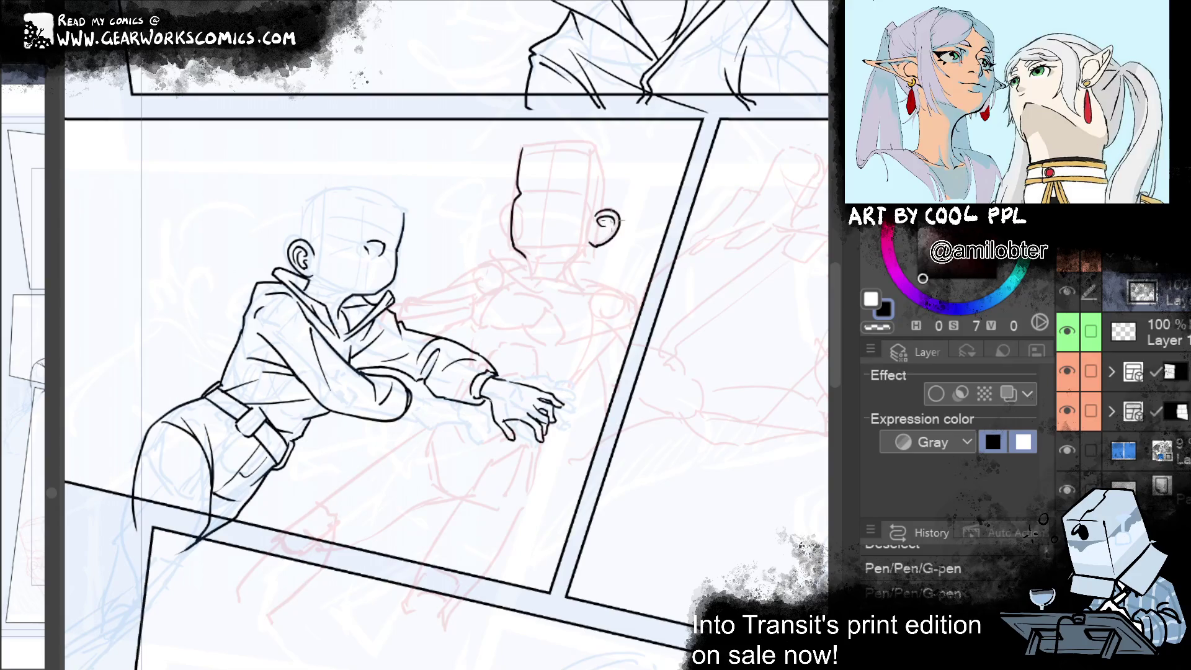
key("ctrl+y")
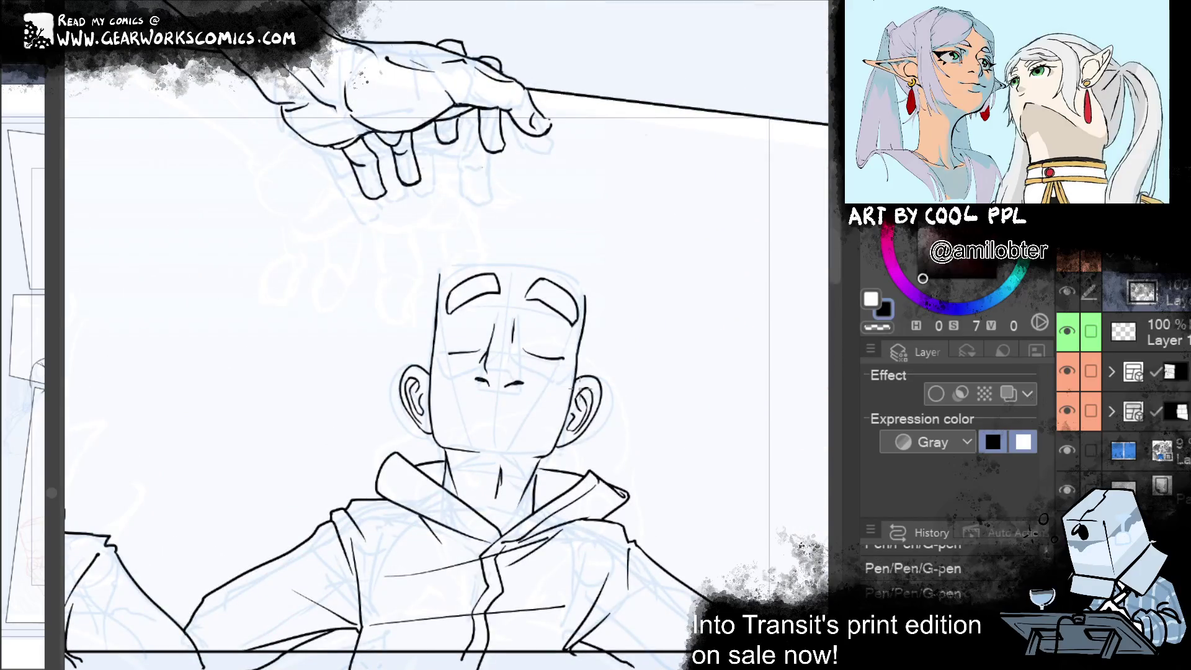
Ink a short G-pen line beside the closed-eyed figure's cheek near the ear
left_click_drag(576, 363, 573, 406)
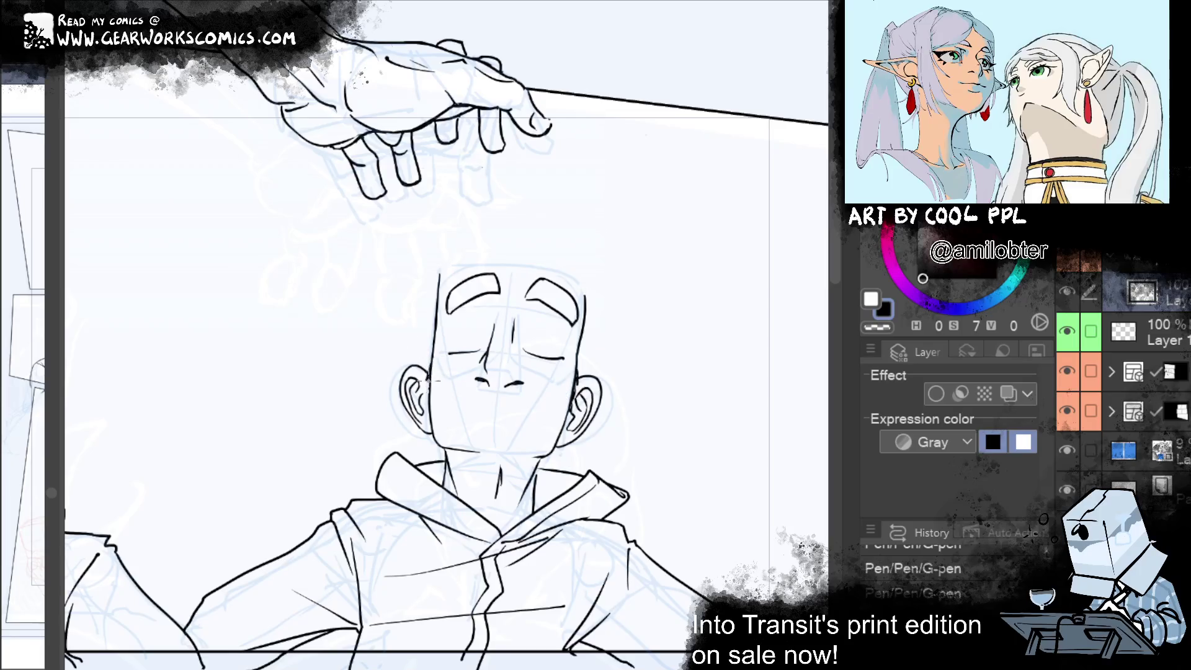